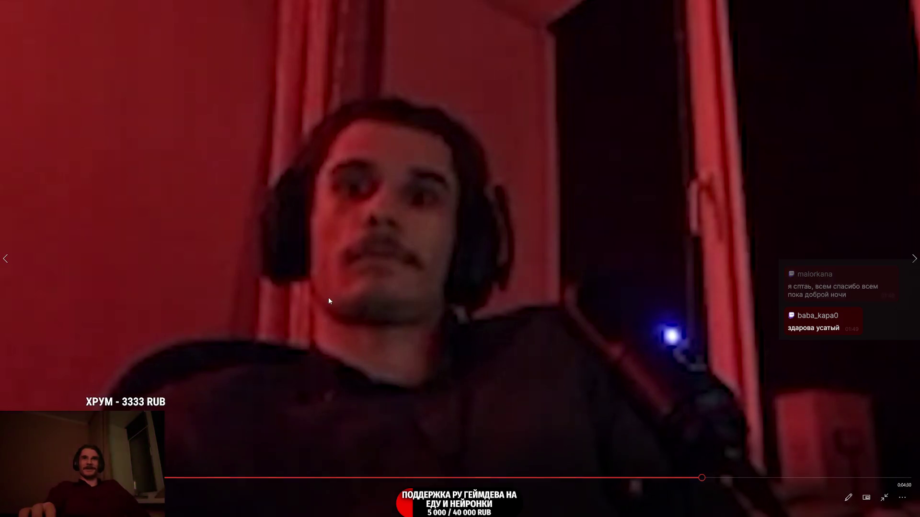
Skim the recorded stream clip around 14:10, switching between floating and fullscreen view.
key(Escape)
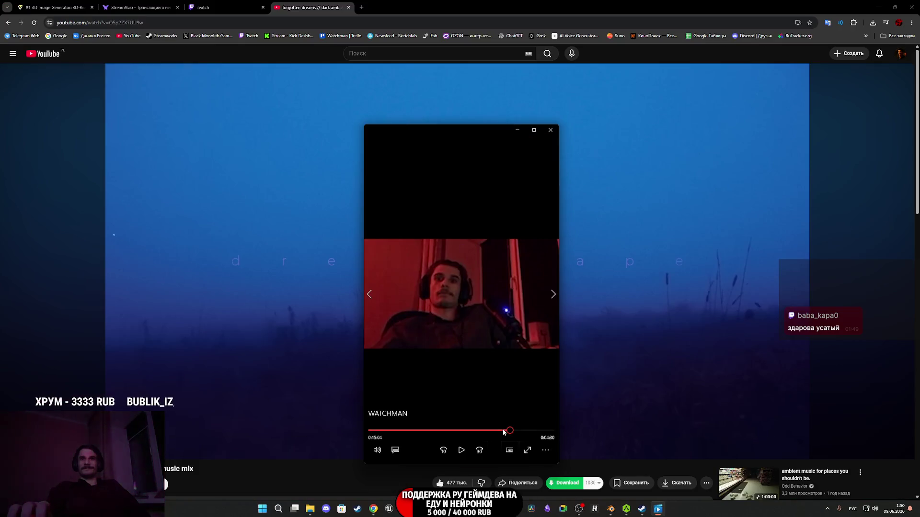
click(502, 431)
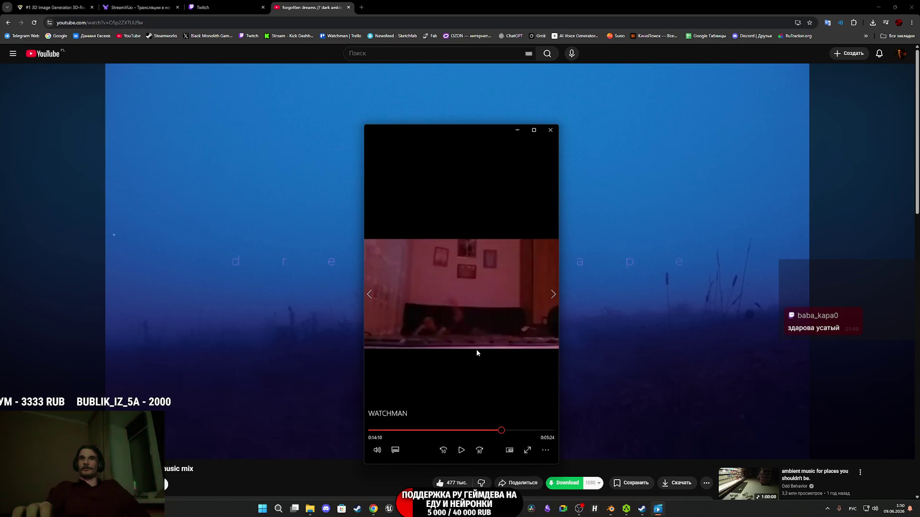
double_click(485, 413)
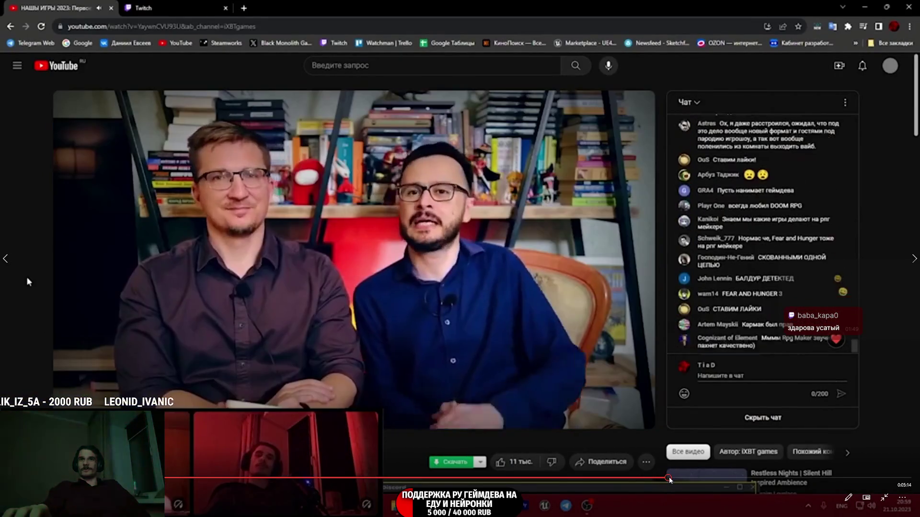
click(670, 479)
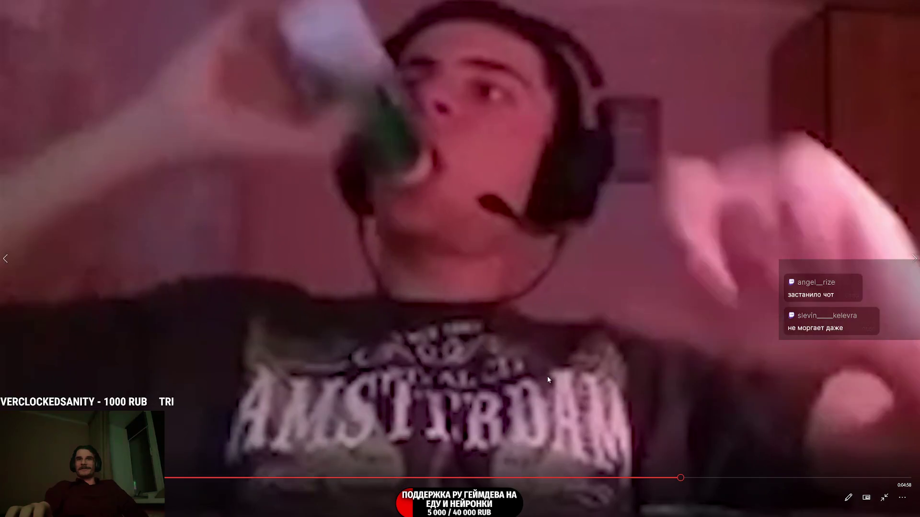
Close the floating clip player and go to the Twitch stream dashboard.
key(Escape)
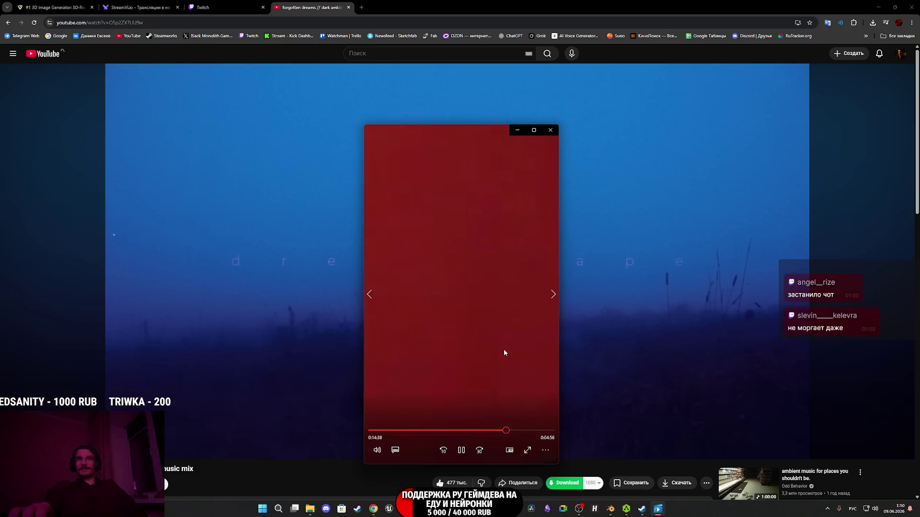
click(553, 133)
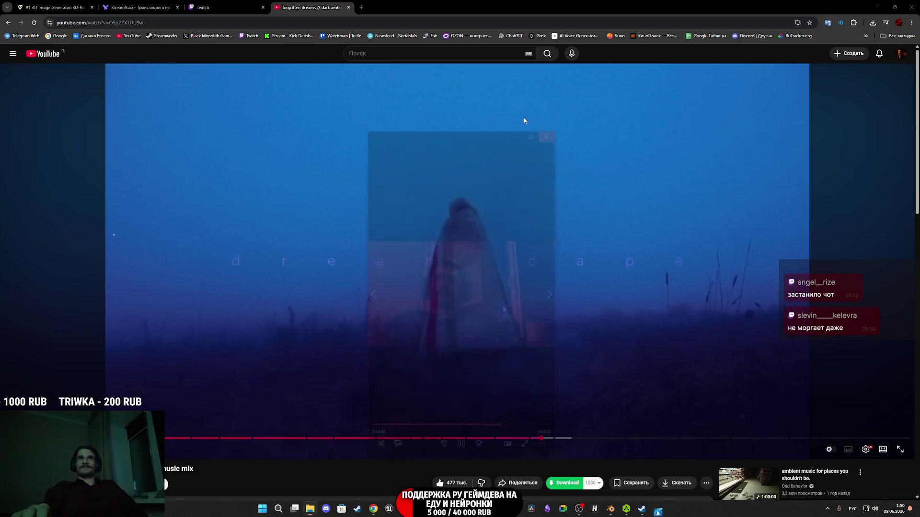
click(220, 9)
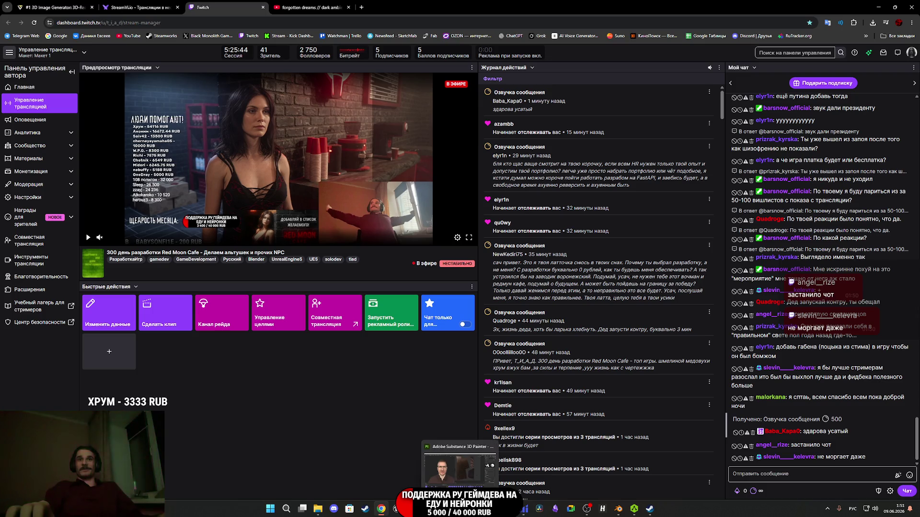
Bring the Unreal Editor with CafeGame's ThirdPersonExampleMap level to the front.
click(461, 464)
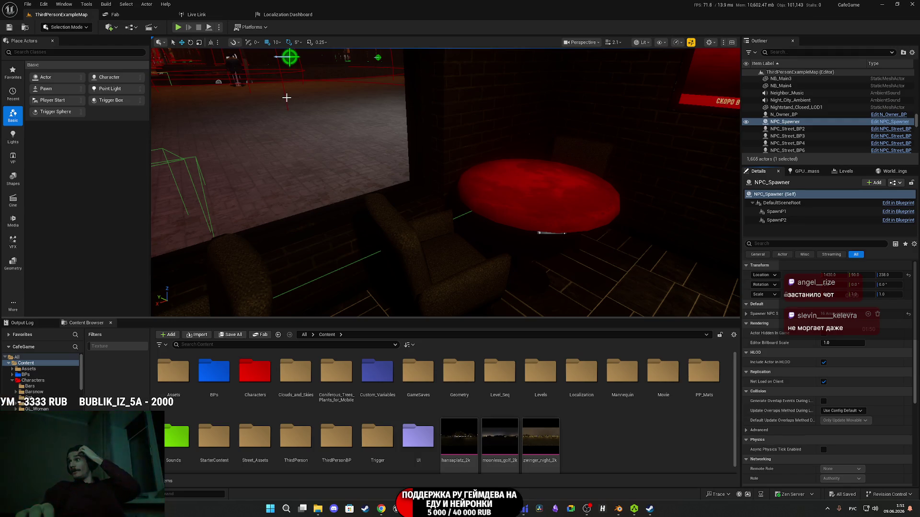
Fly the viewport camera out onto the street and start a play session of the level.
mouse_move(425, 156)
mouse_down()
mouse_move(441, 158)
mouse_move(407, 157)
mouse_move(436, 158)
mouse_move(419, 170)
mouse_up()
key(F11)
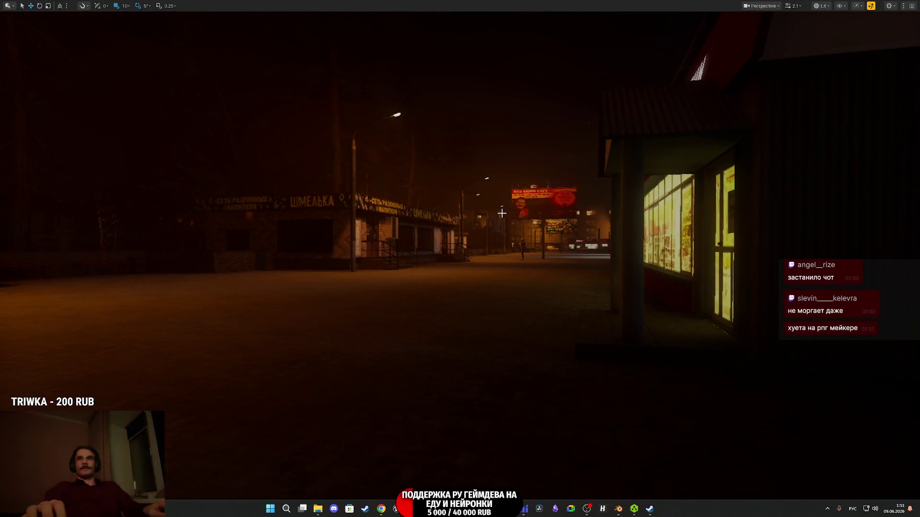
key(F11)
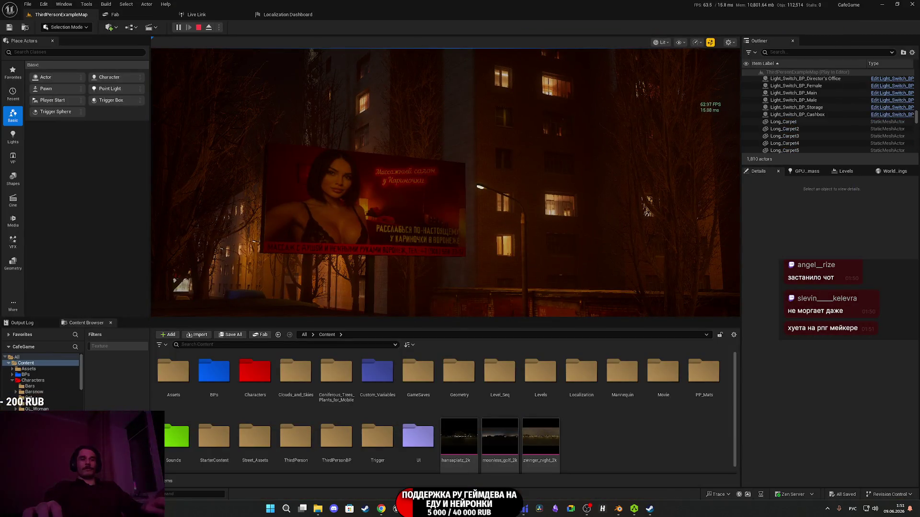
Walk the character full screen from the Red Moon Cafe into the park alley and open the item hotbar.
key(F11)
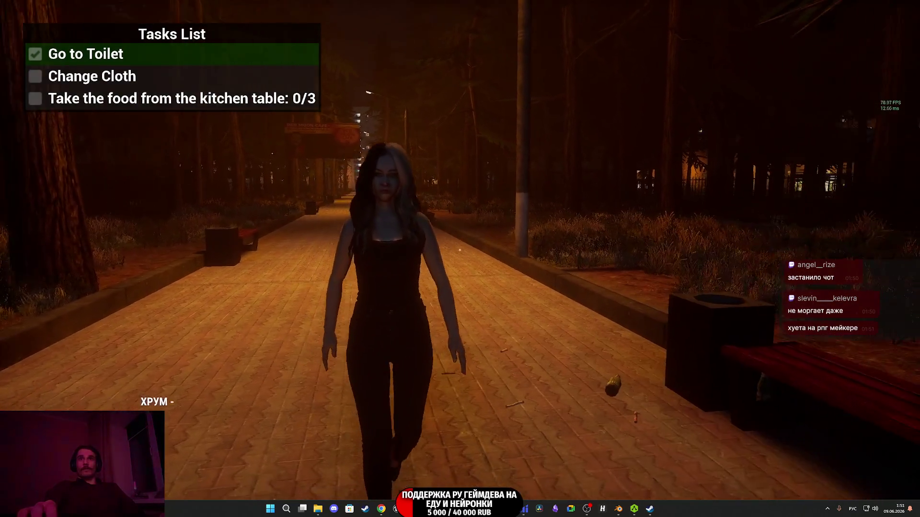
key(w)
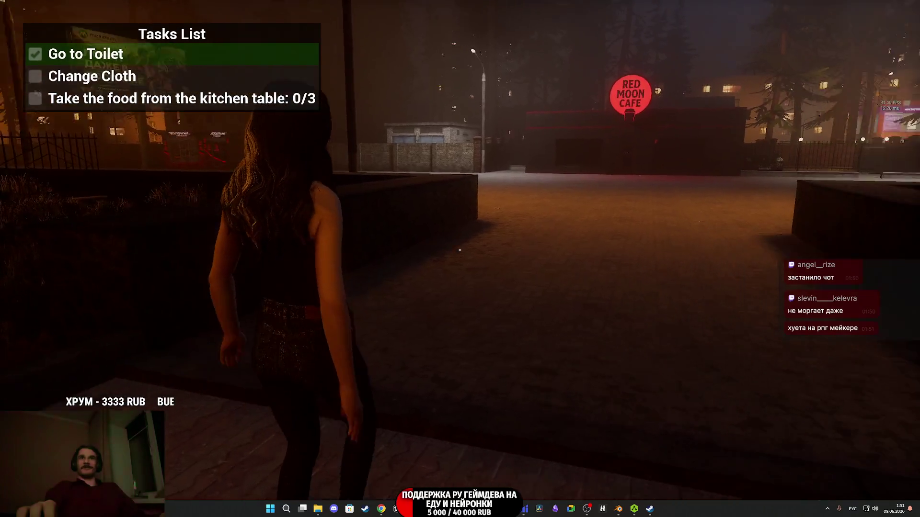
mouse_move(459, 250)
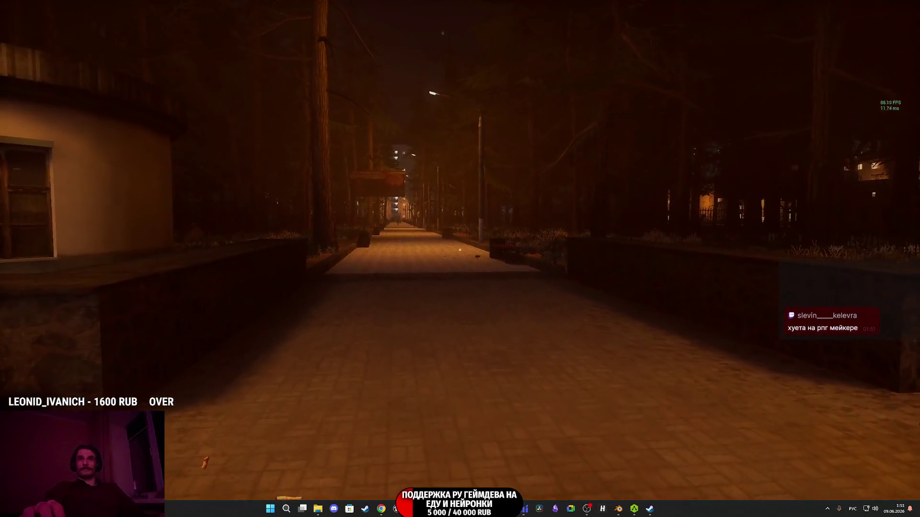
key(Escape)
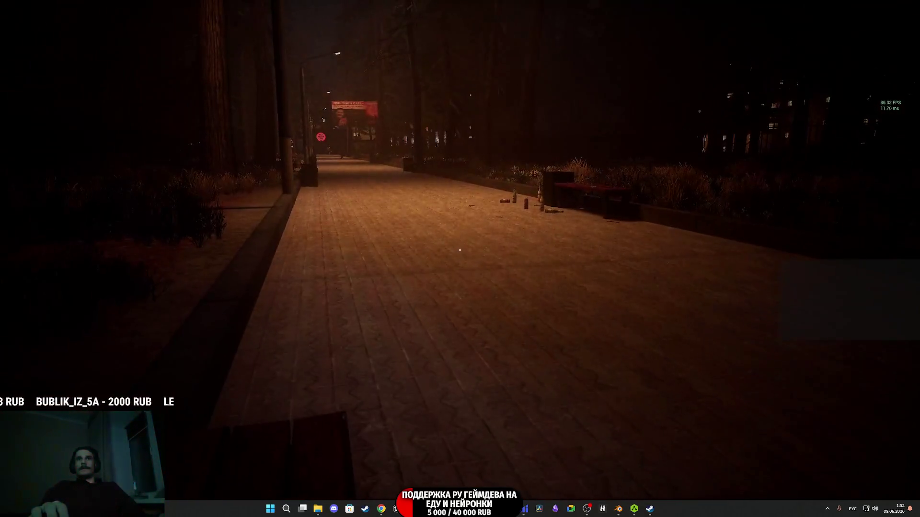
key(Tab)
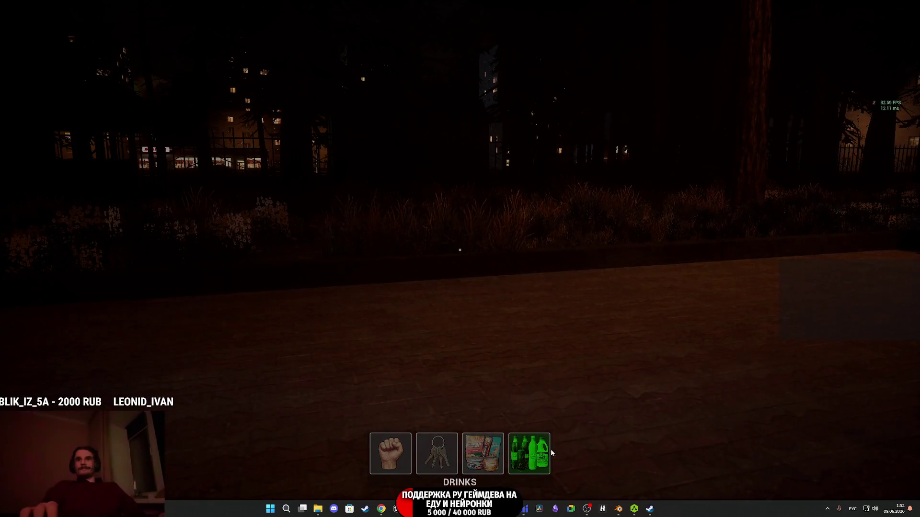
Close the hotbar and walk down the park alley past the zombie toward the approaching woman NPC.
click(549, 453)
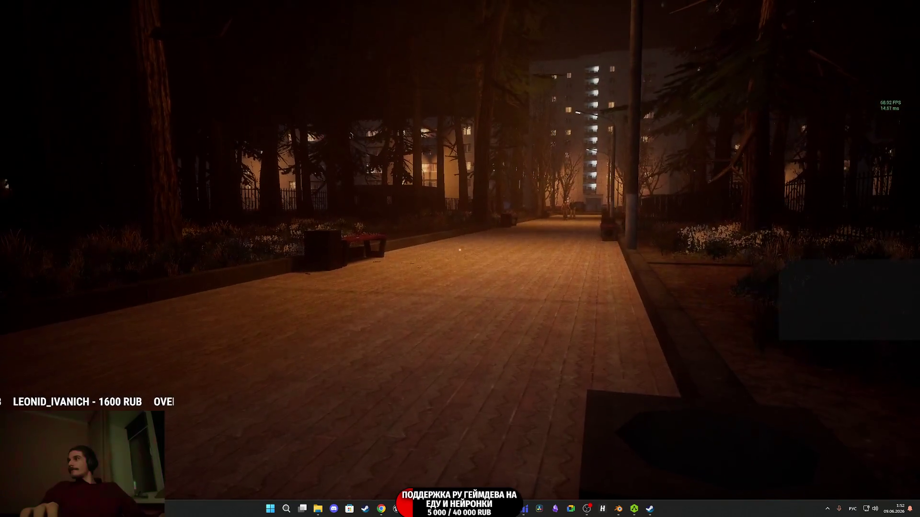
key(w)
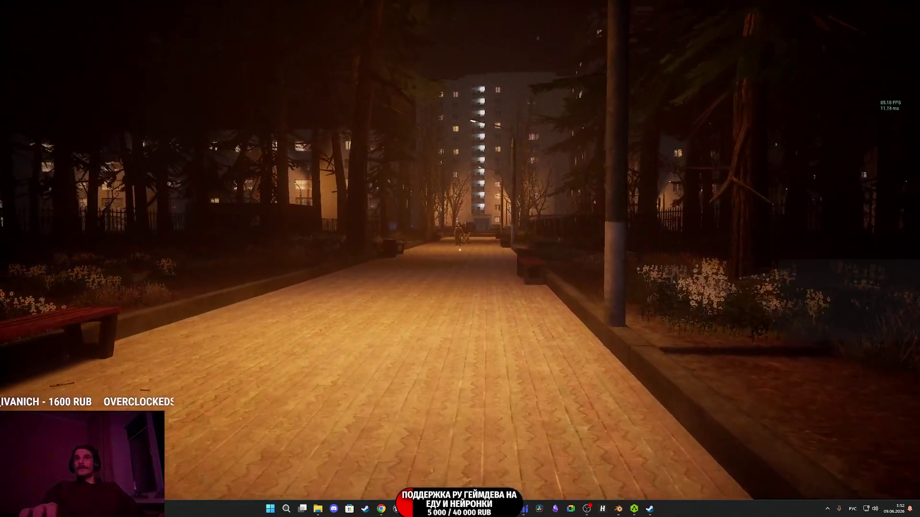
key(w)
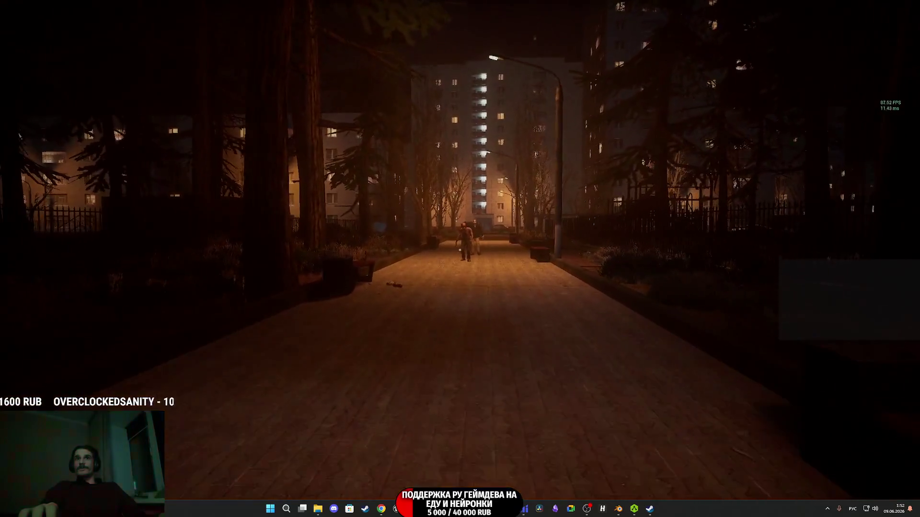
key(w)
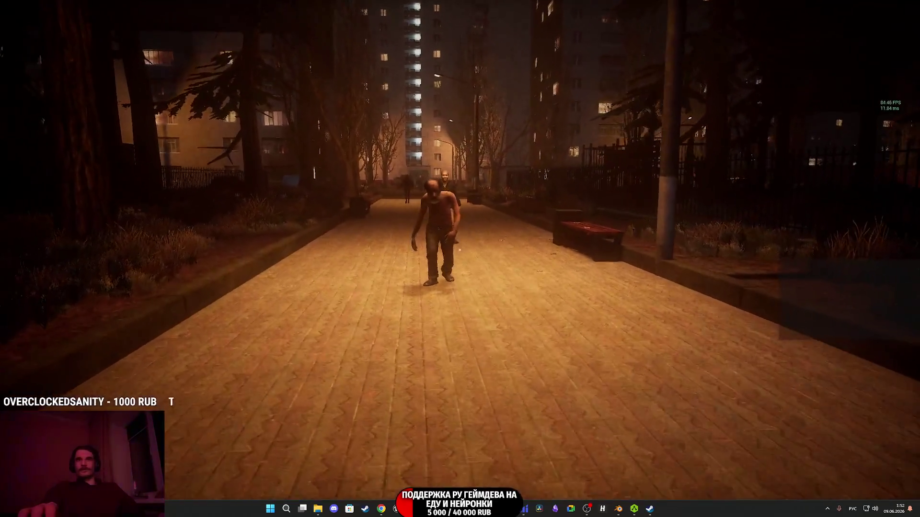
key(w)
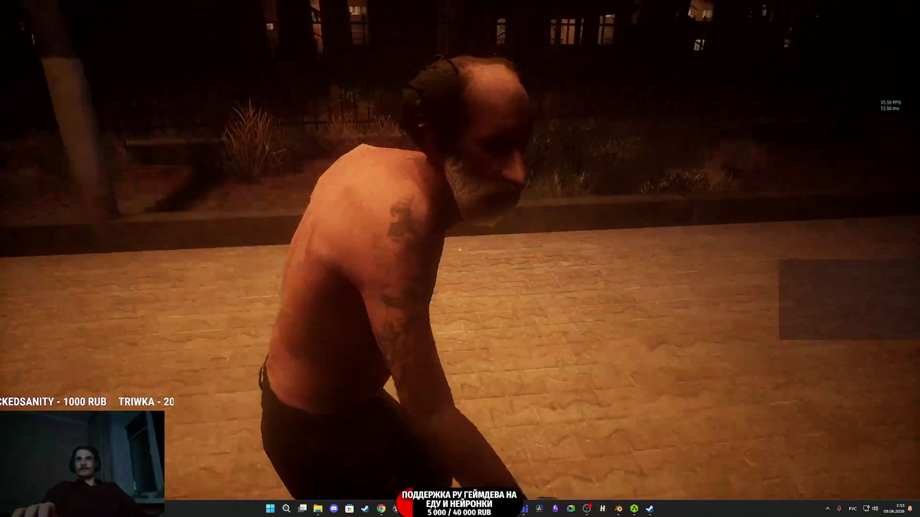
key(w)
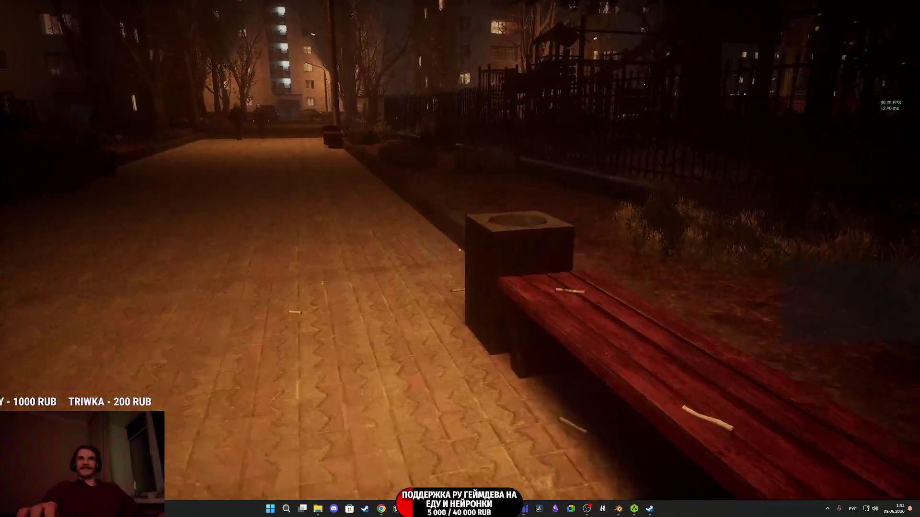
key(w)
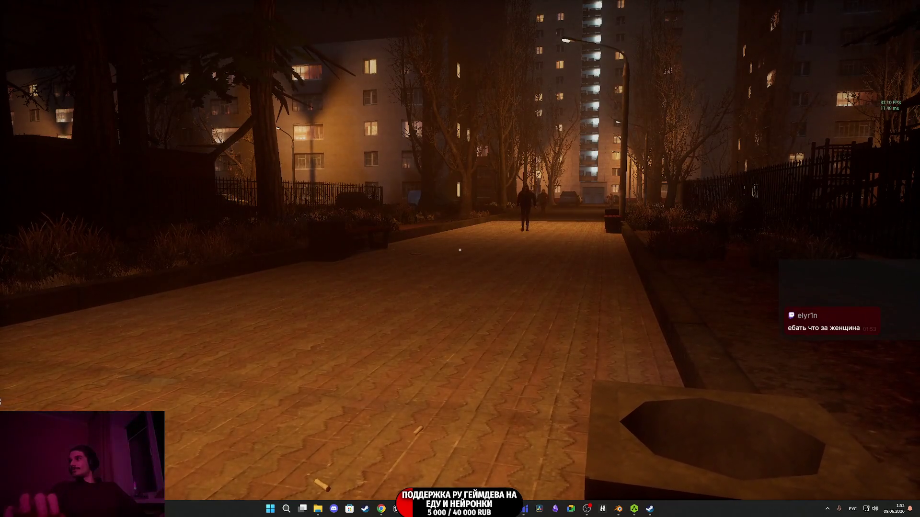
key(w)
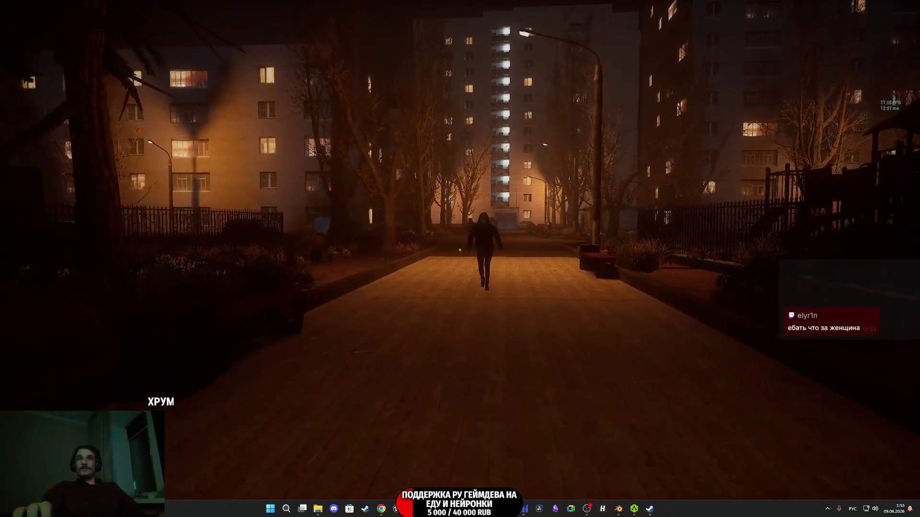
key(w)
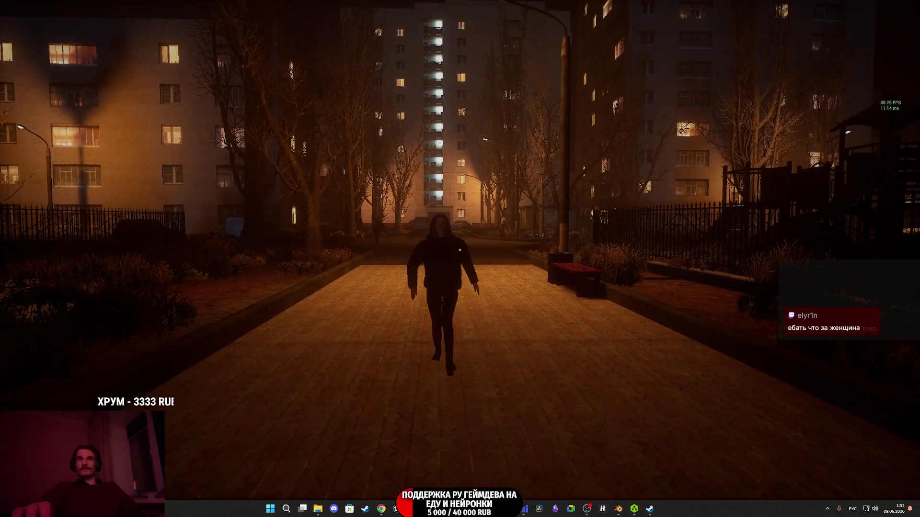
key(w)
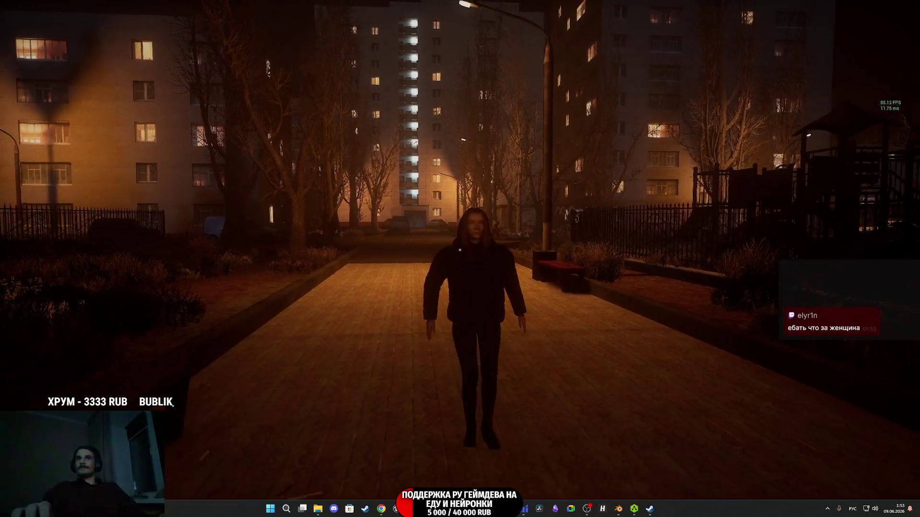
key(w)
key(w)
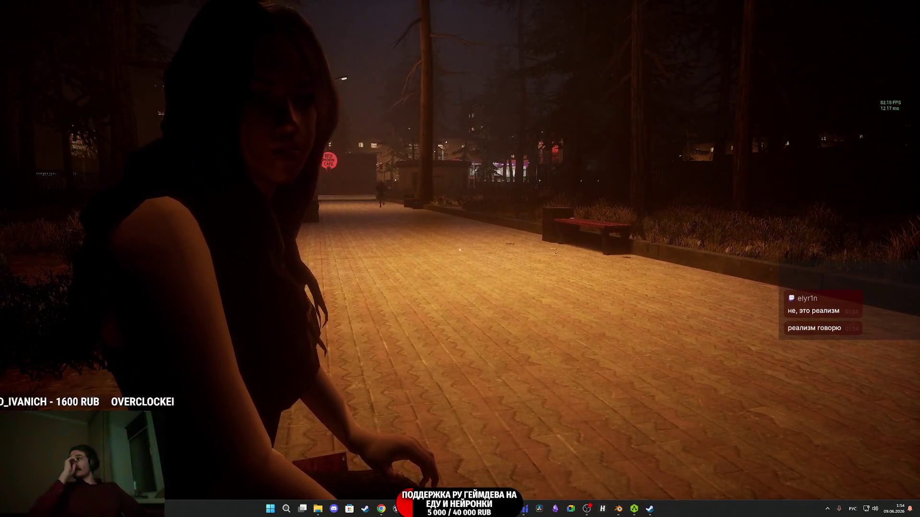
Stop the playtest in unlit view, cancel an asset import, and bring Steam's library forward.
key(F2)
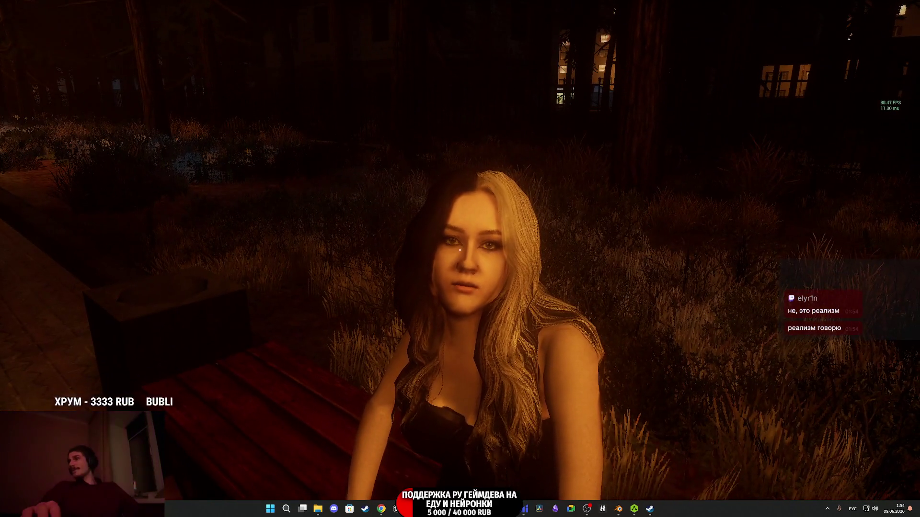
key(Escape)
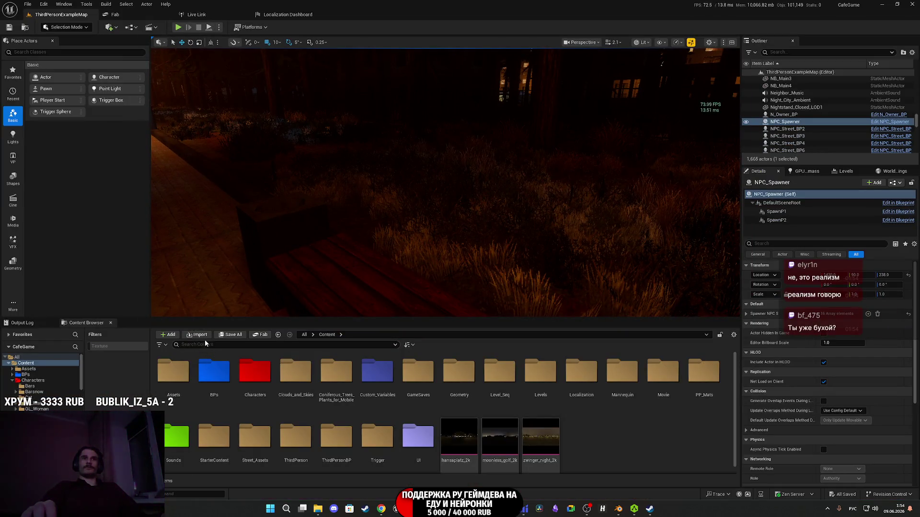
click(201, 336)
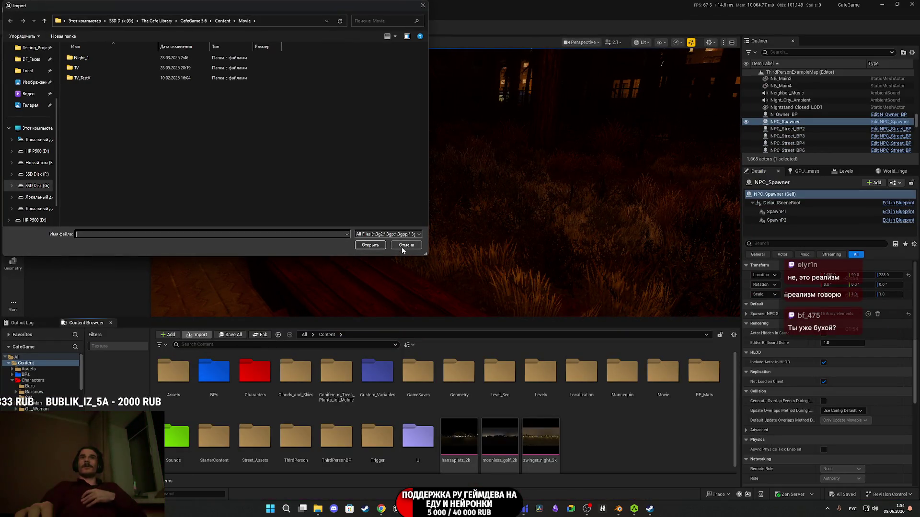
click(403, 250)
mouse_move(587, 509)
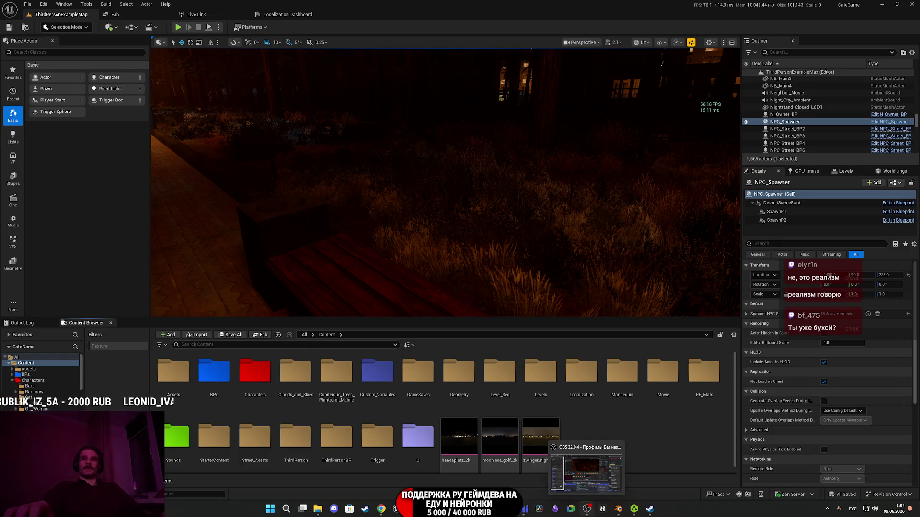
click(649, 508)
Show Watchman's Steam library page and jump the floating stream clip to about 10:55.
mouse_move(620, 492)
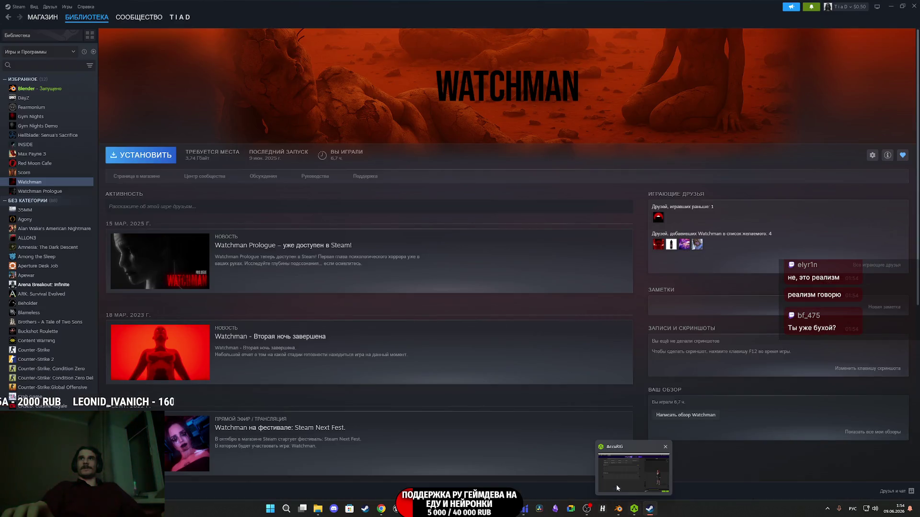
mouse_move(619, 512)
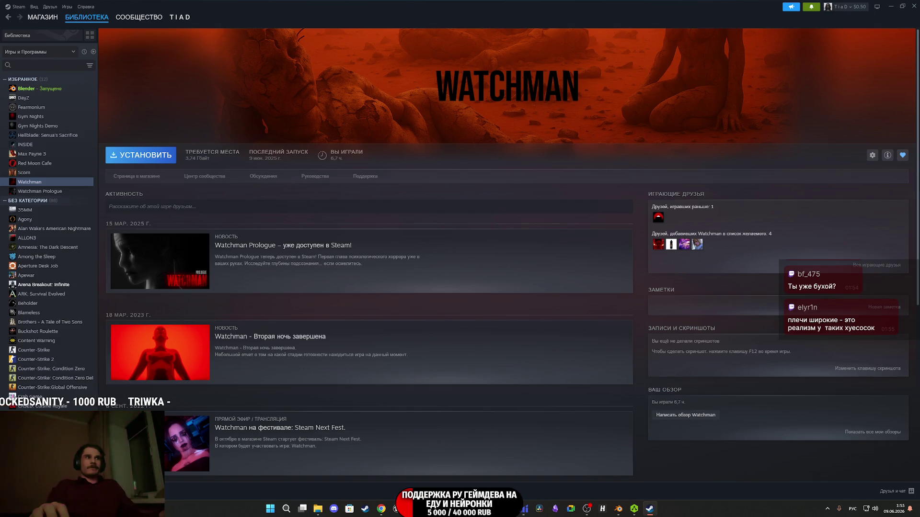
click(472, 430)
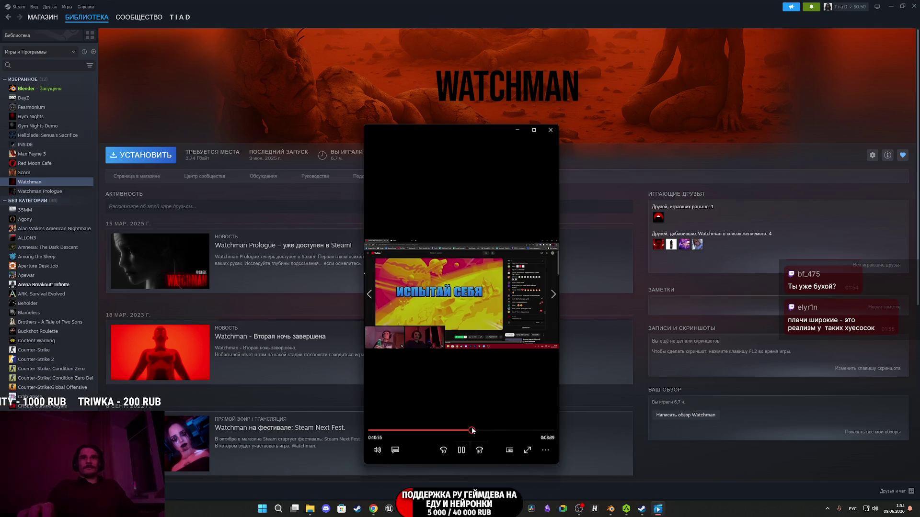
Skip the clip through 11:44, 12:42 and 14:07, rewind to 11:05, then close the player.
click(478, 432)
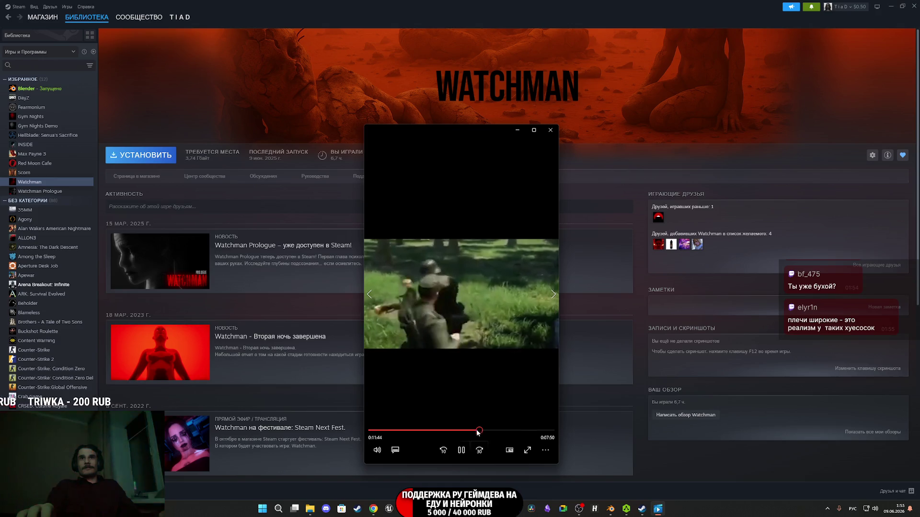
click(486, 432)
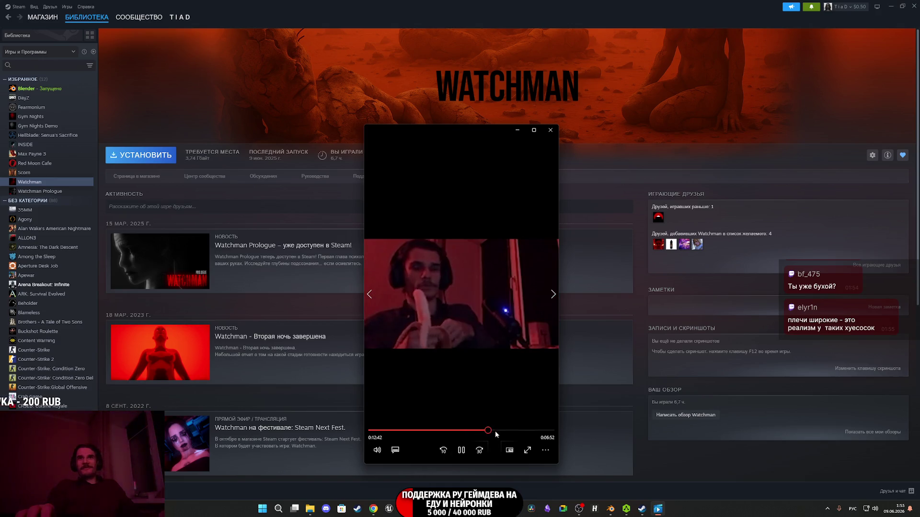
click(500, 431)
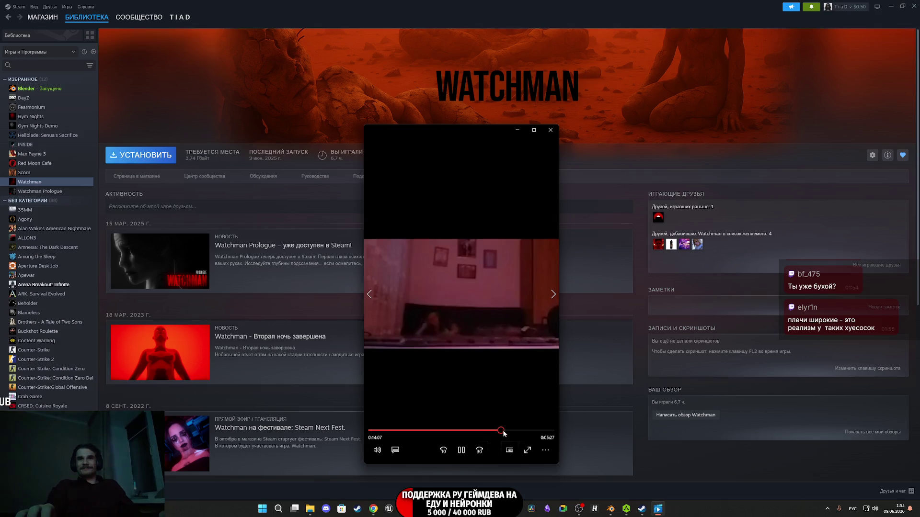
mouse_move(503, 434)
mouse_down()
mouse_move(461, 436)
mouse_move(504, 430)
mouse_up()
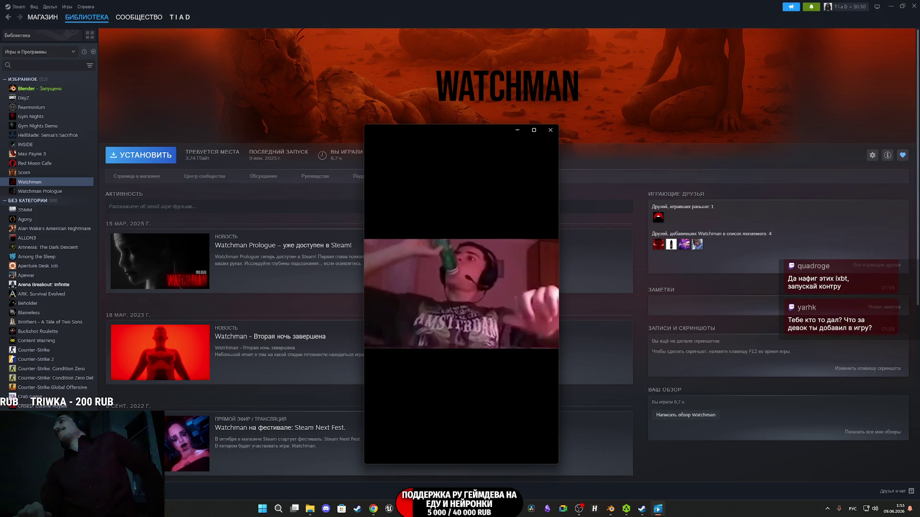
mouse_move(470, 396)
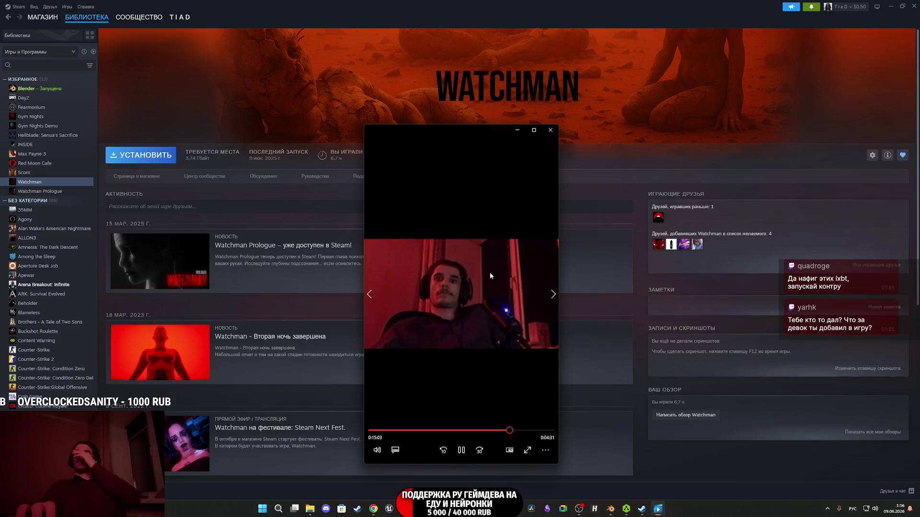
click(550, 130)
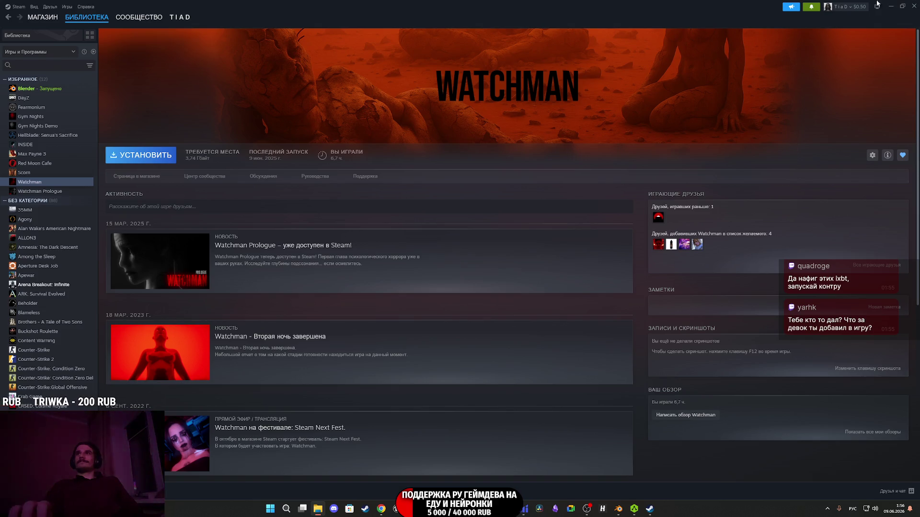
Minimize Steam and start the ambient music video playing in the browser's YouTube tab.
click(891, 6)
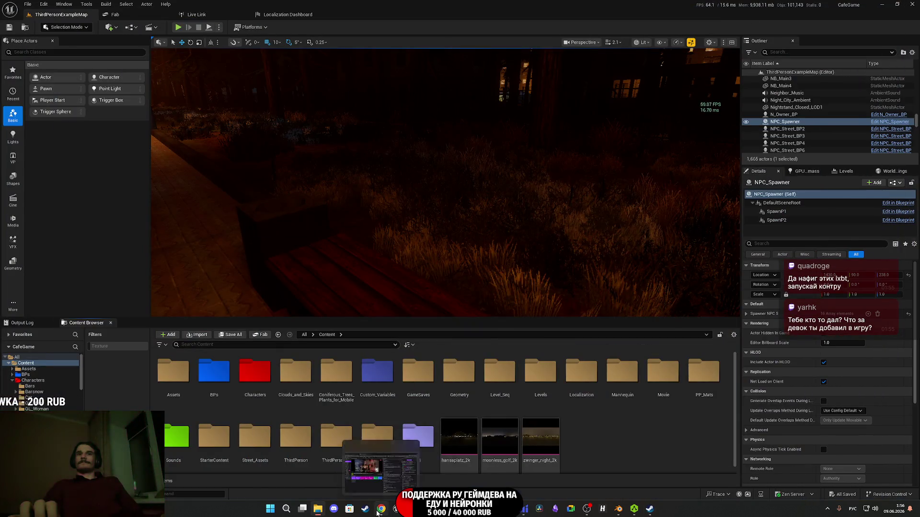
click(378, 513)
click(290, 6)
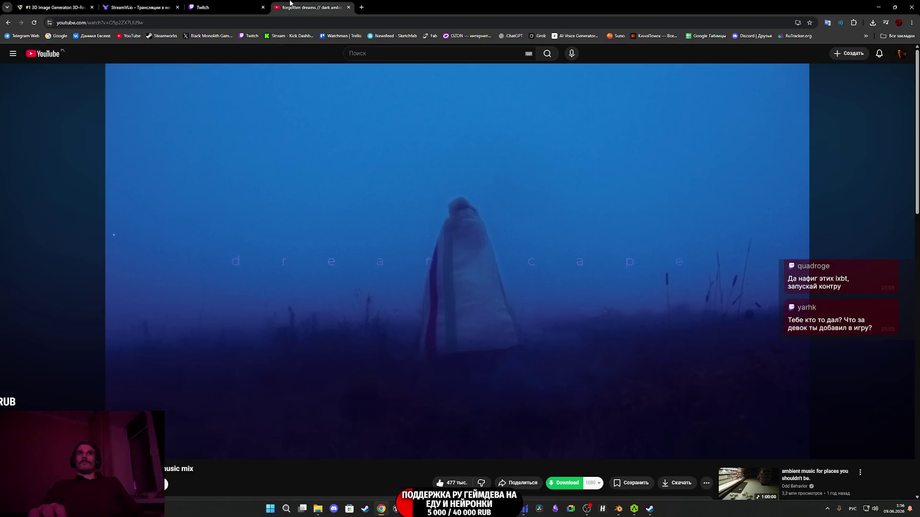
click(333, 226)
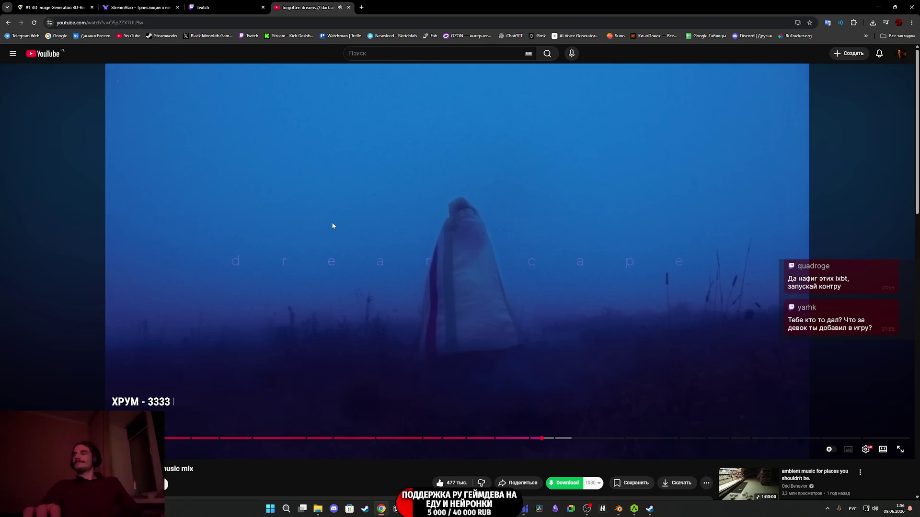
Open a recommended ambient video, jump to its supermarket scene, and return to Twitch's stream manager.
scroll(441, 204, down, 3)
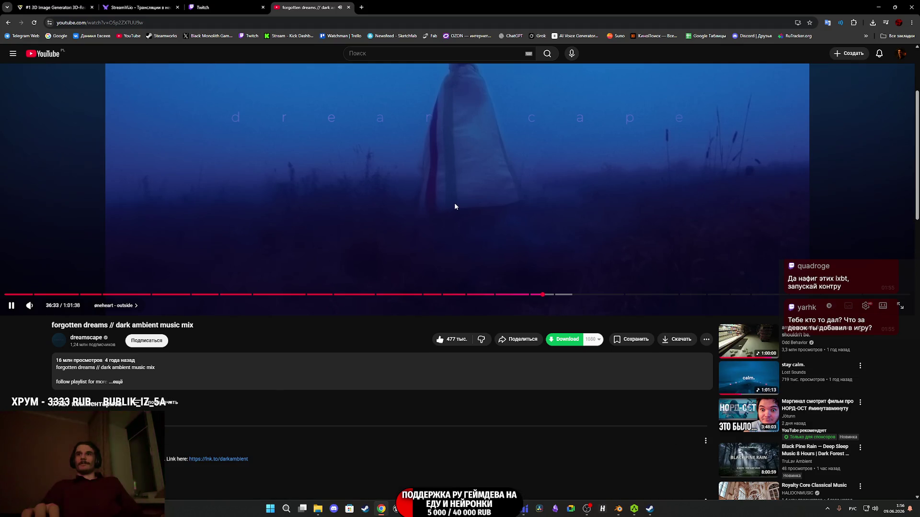
scroll(457, 203, down, 1)
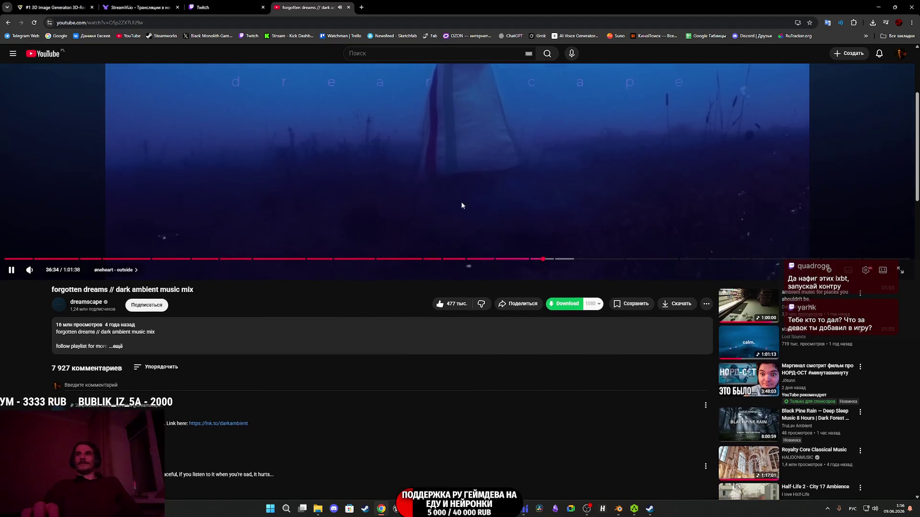
click(743, 310)
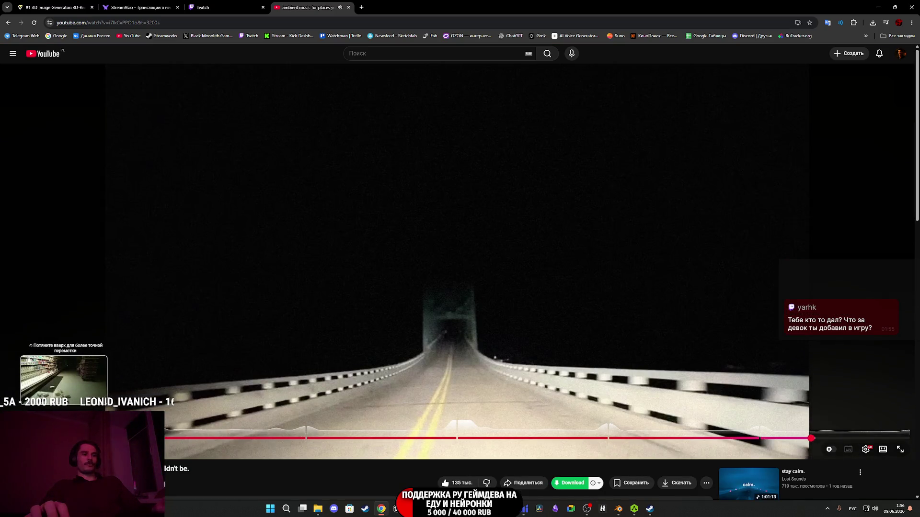
click(64, 438)
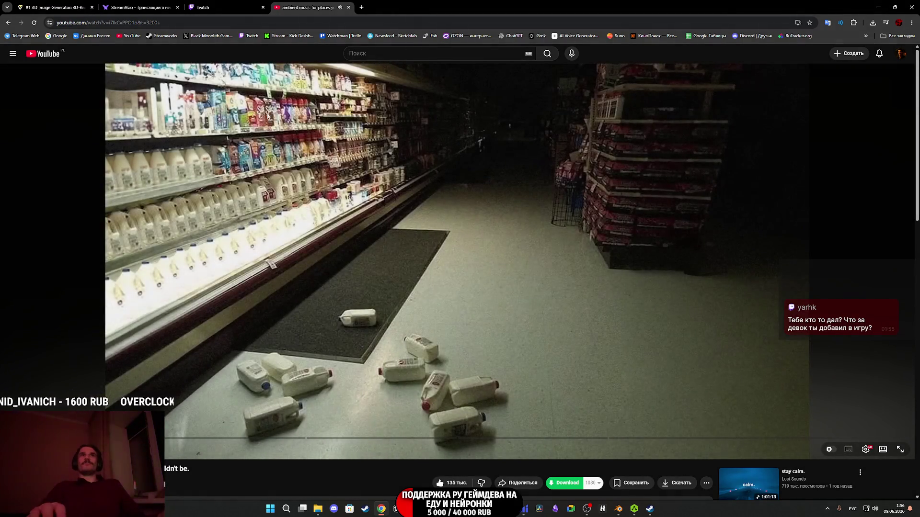
click(220, 6)
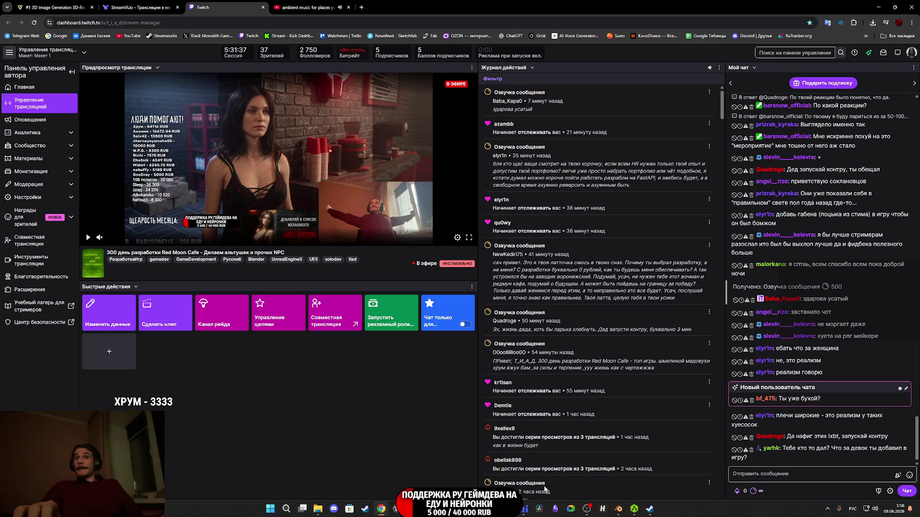
mouse_move(460, 508)
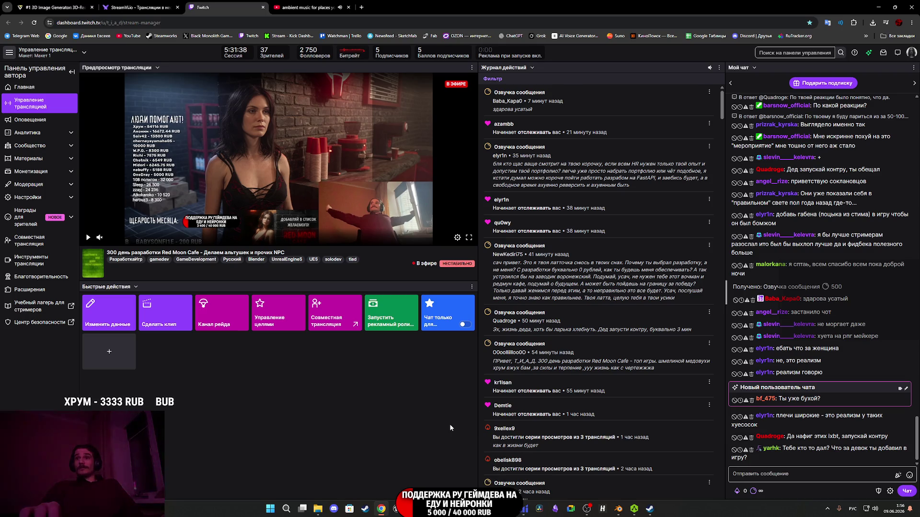
mouse_move(652, 511)
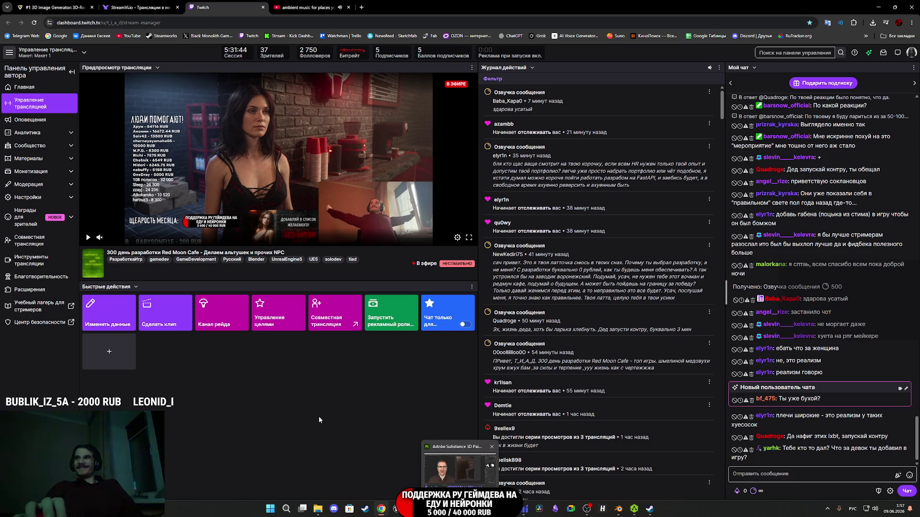
click(650, 511)
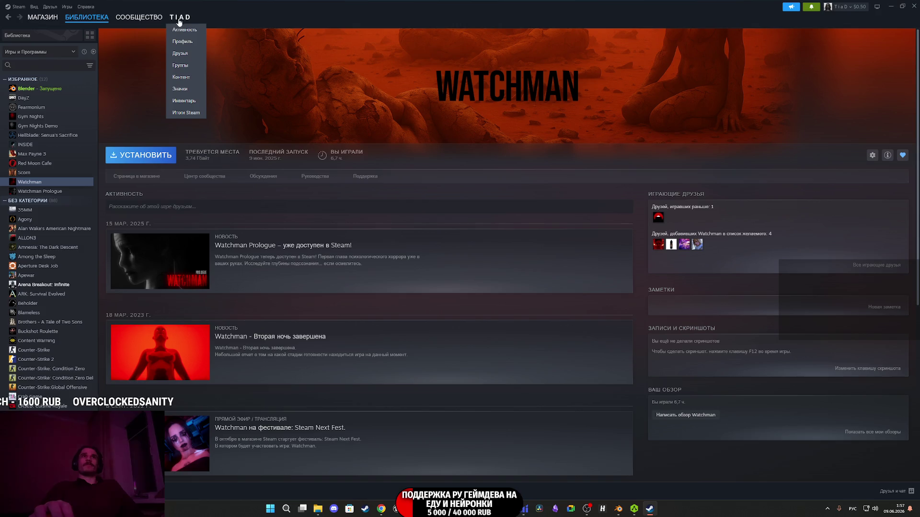
click(186, 30)
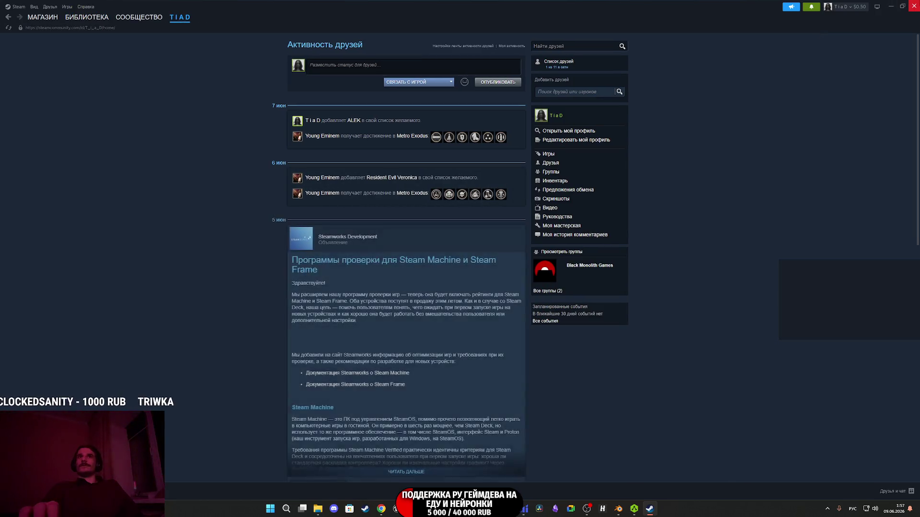
key(alt+Tab)
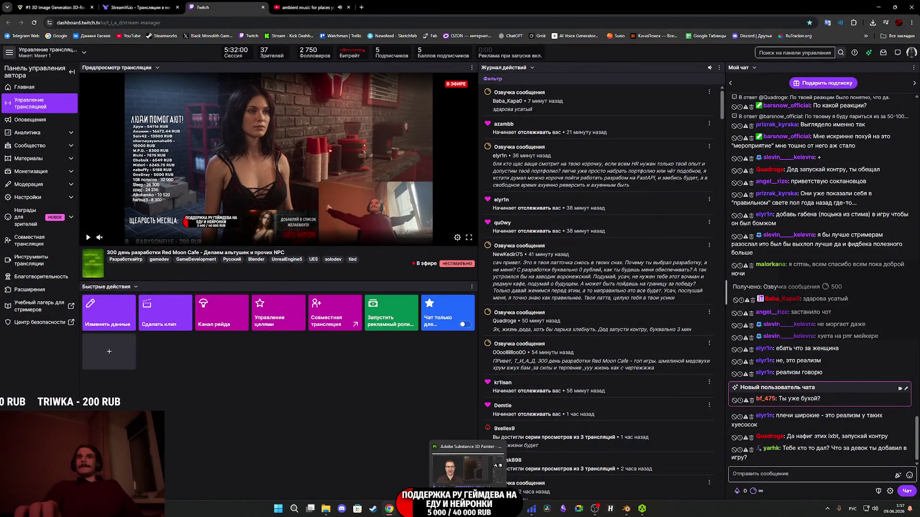
key(alt+Tab)
Zoom in on the bespectacled man's textured head and orbit it to a full side profile.
scroll(254, 228, up, 3)
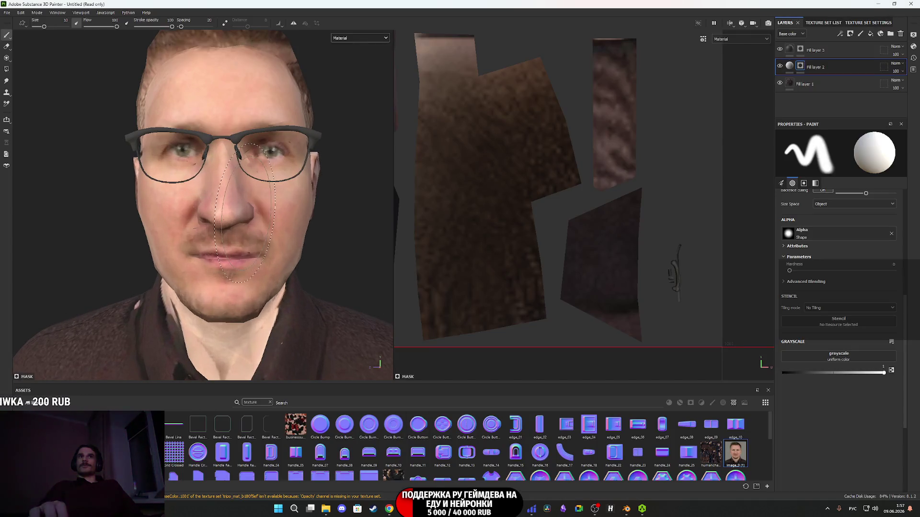
mouse_move(254, 228)
mouse_down()
mouse_move(163, 227)
mouse_move(176, 233)
mouse_up()
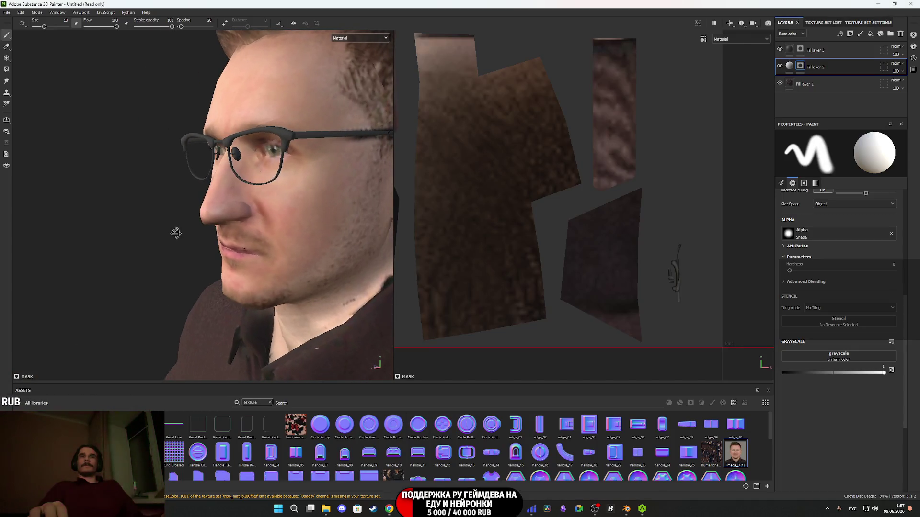
mouse_move(311, 224)
mouse_down()
mouse_move(216, 205)
mouse_move(505, 211)
mouse_move(535, 197)
mouse_up()
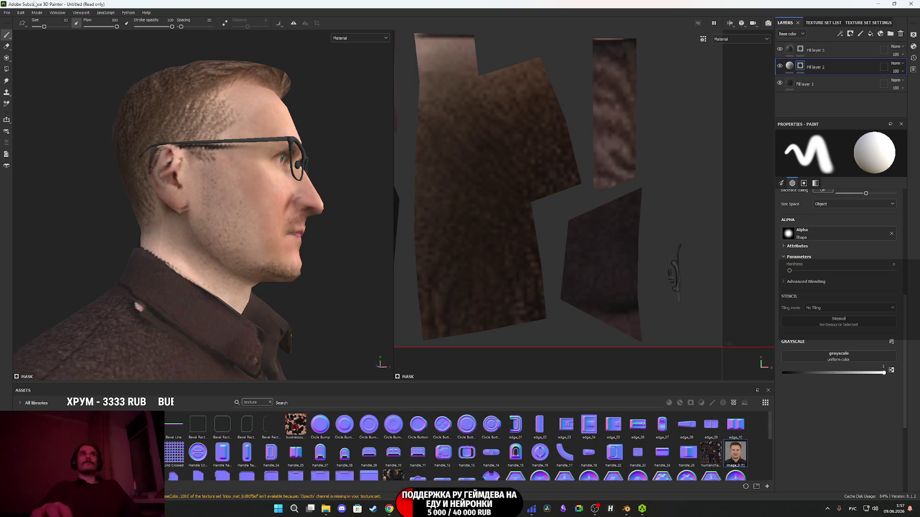
click(7, 12)
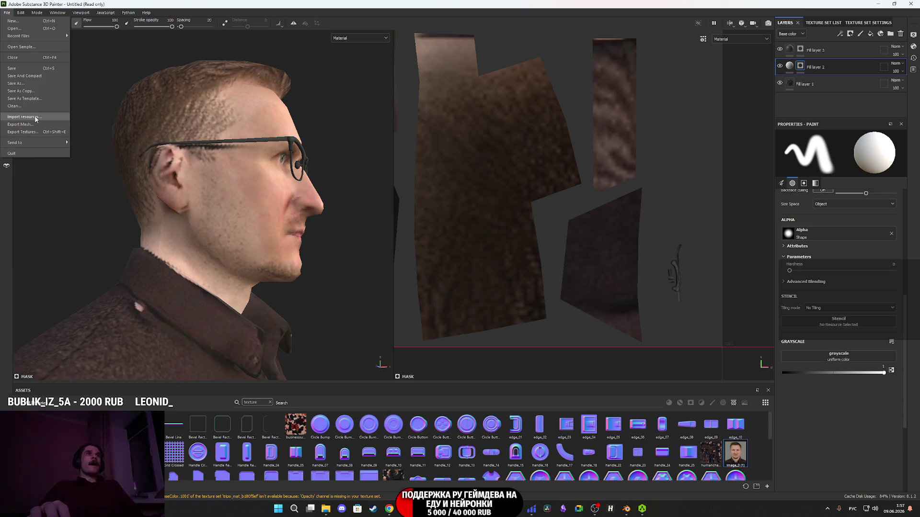
Export the head texture set with the Unreal Engine 4 (Packed) template into Characters/New/IXBT1.
click(35, 132)
click(283, 161)
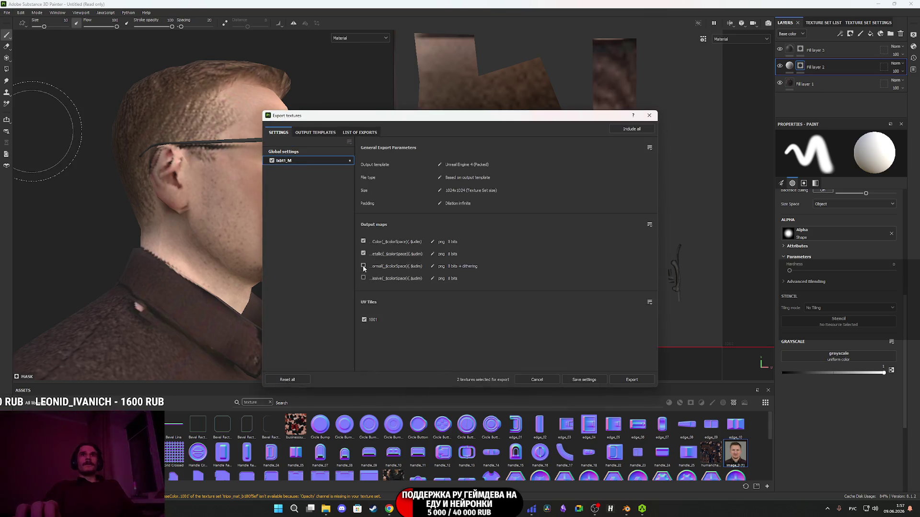
click(306, 151)
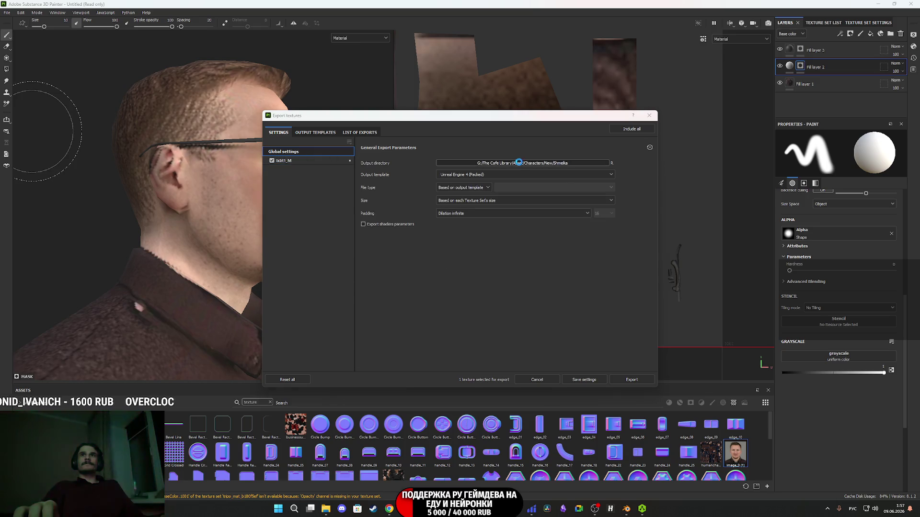
click(519, 163)
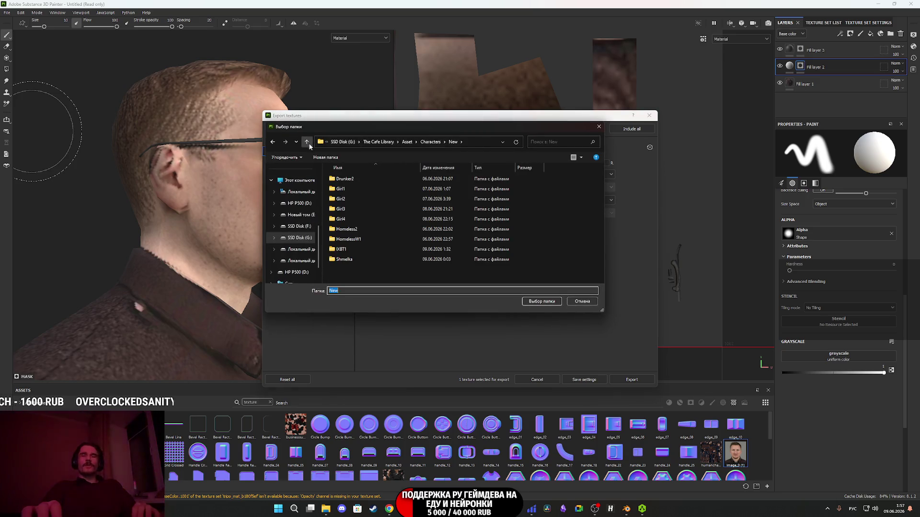
double_click(357, 249)
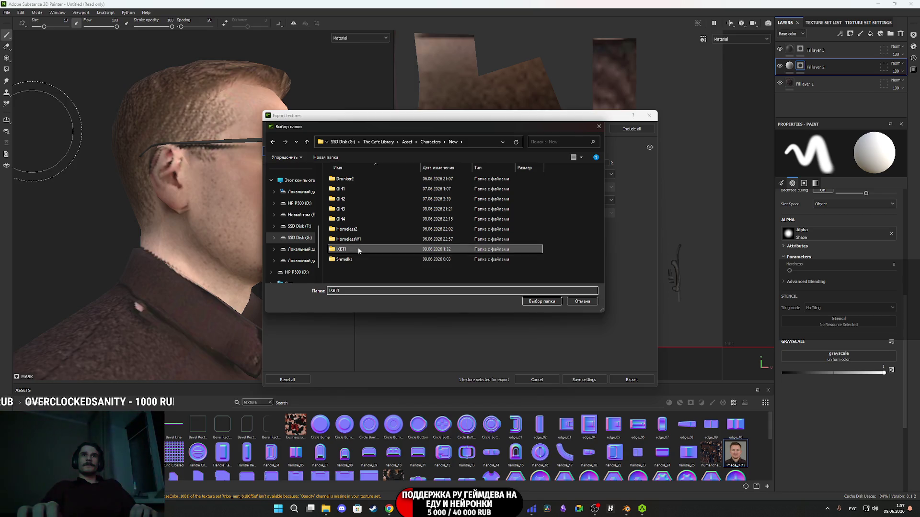
click(540, 302)
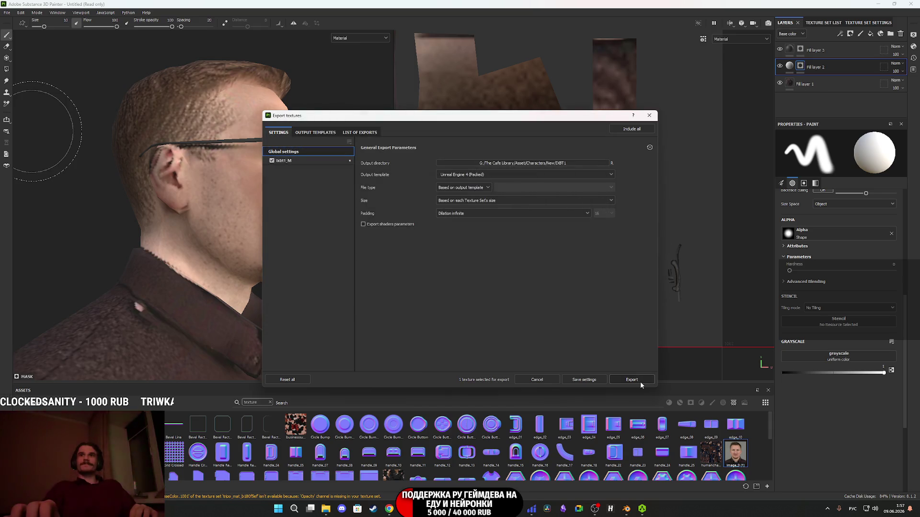
click(640, 382)
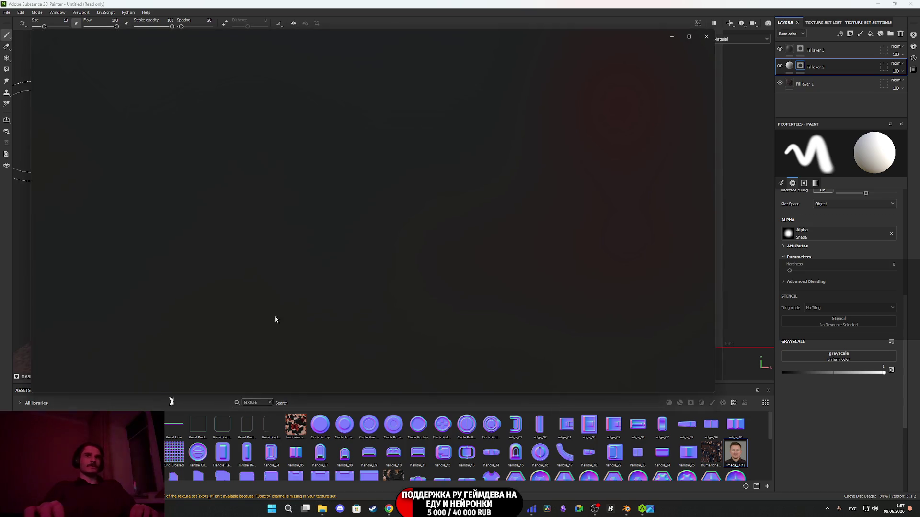
Zoom and pan around BaseColor.1001.png, checking the jacket buttons, then close Photos.
scroll(530, 338, up, 6)
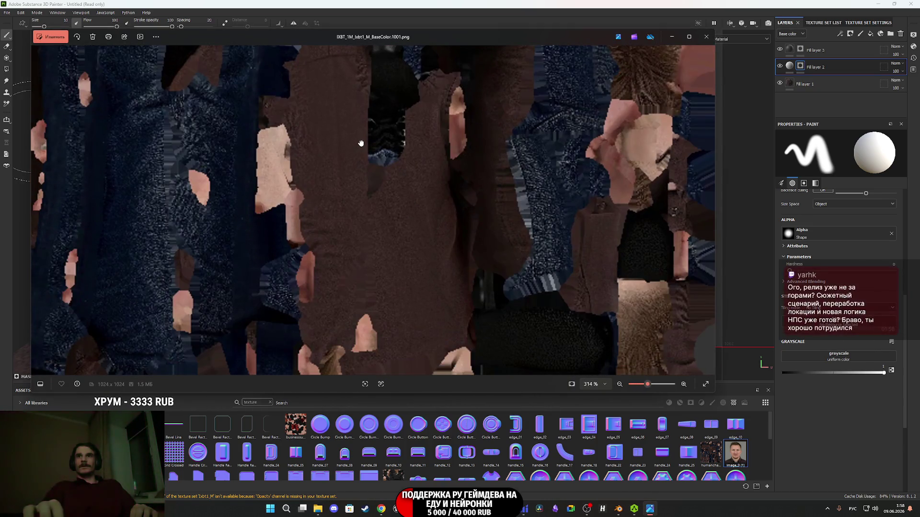
mouse_move(361, 143)
mouse_down()
mouse_move(435, 252)
mouse_move(409, 263)
mouse_move(407, 300)
mouse_move(400, 288)
mouse_up()
scroll(399, 288, down, 4)
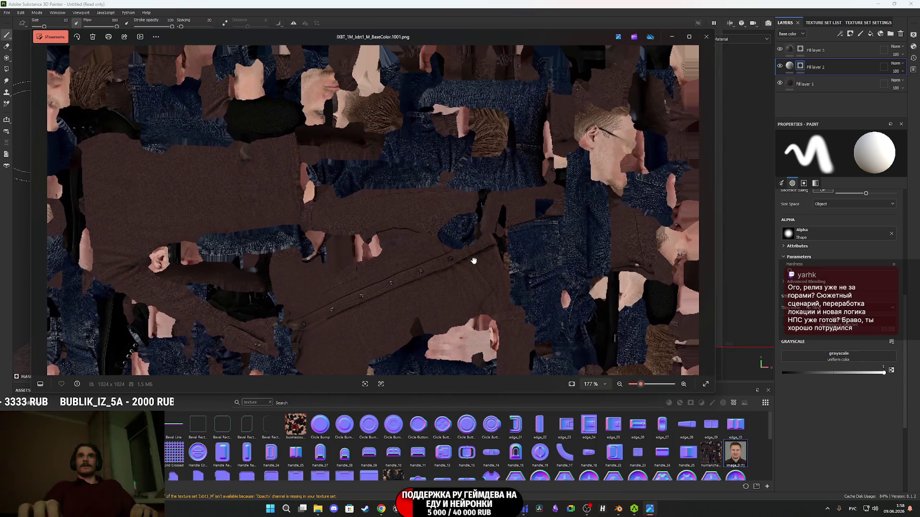
scroll(476, 263, down, 3)
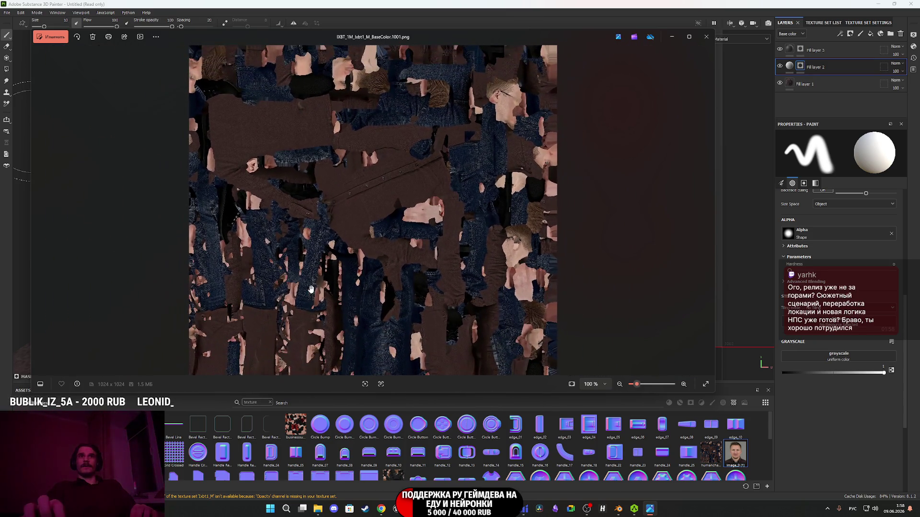
scroll(318, 289, up, 5)
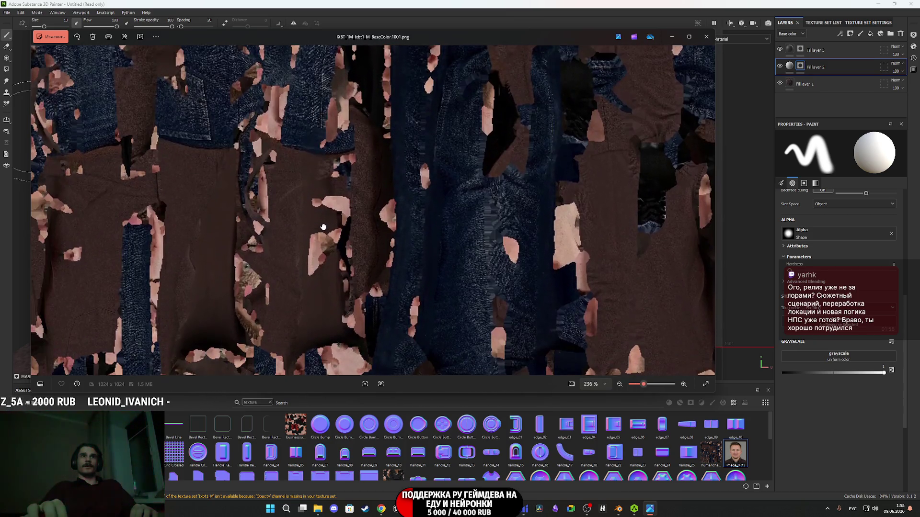
drag(323, 227, 335, 209)
scroll(381, 157, down, 3)
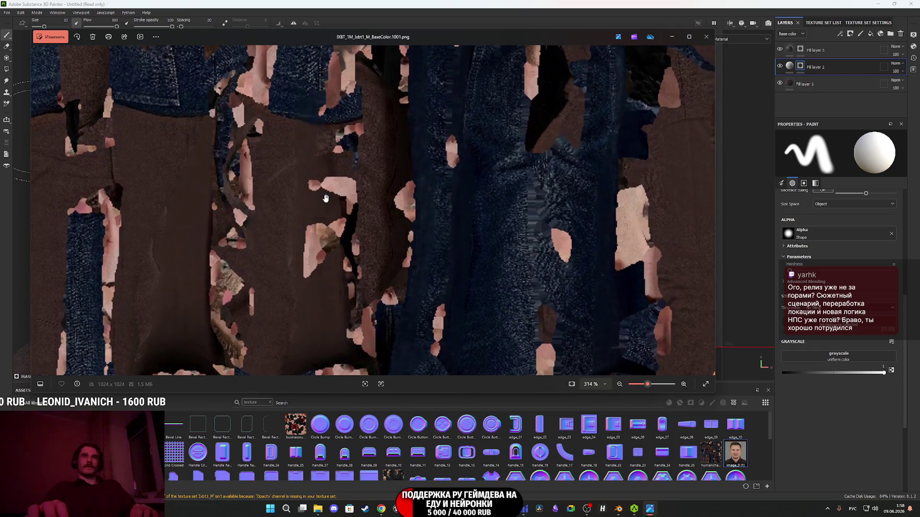
scroll(356, 210, down, 3)
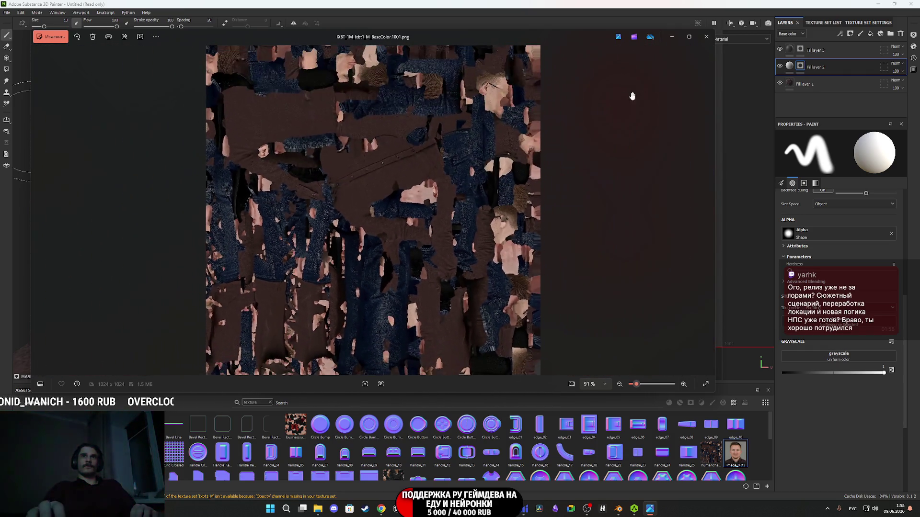
click(704, 38)
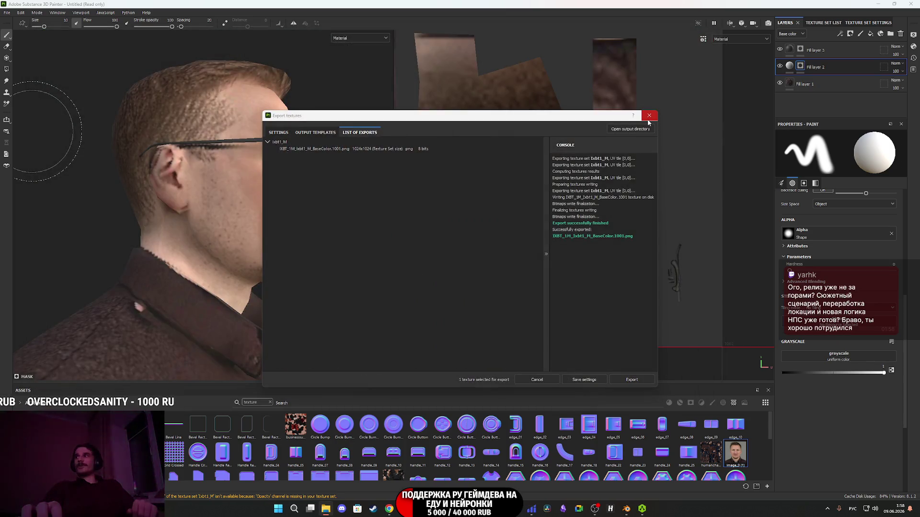
Close the texture export results and minimise Substance Painter to reveal the Twitch stream manager.
click(649, 117)
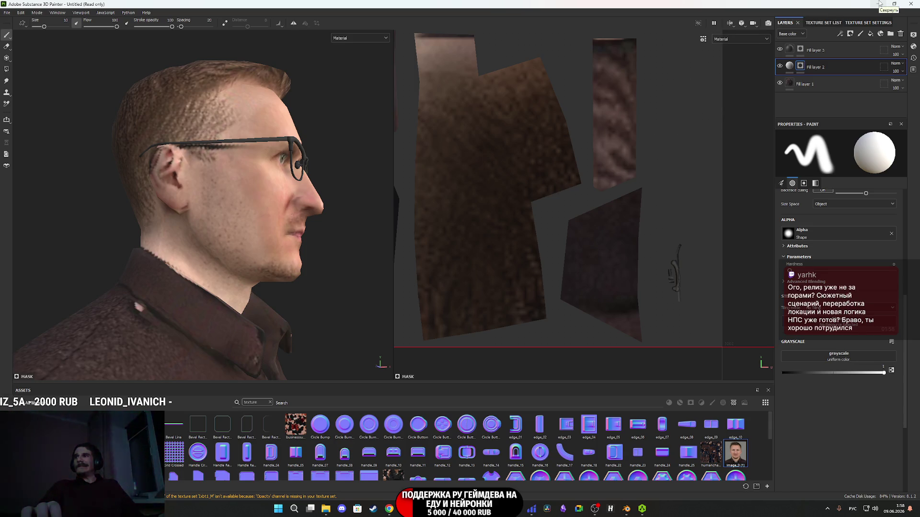
click(880, 4)
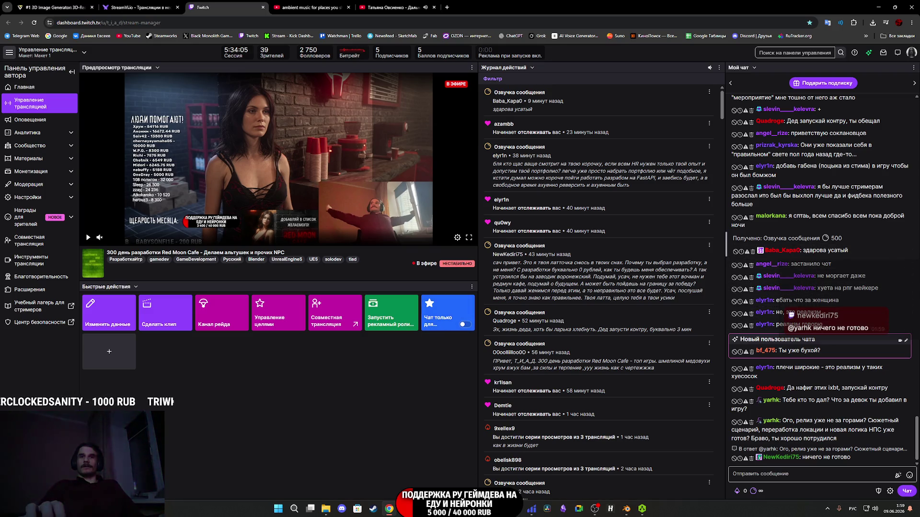
Switch from Twitch to the Unreal Editor window, then on to Blender.
mouse_move(467, 509)
click(420, 462)
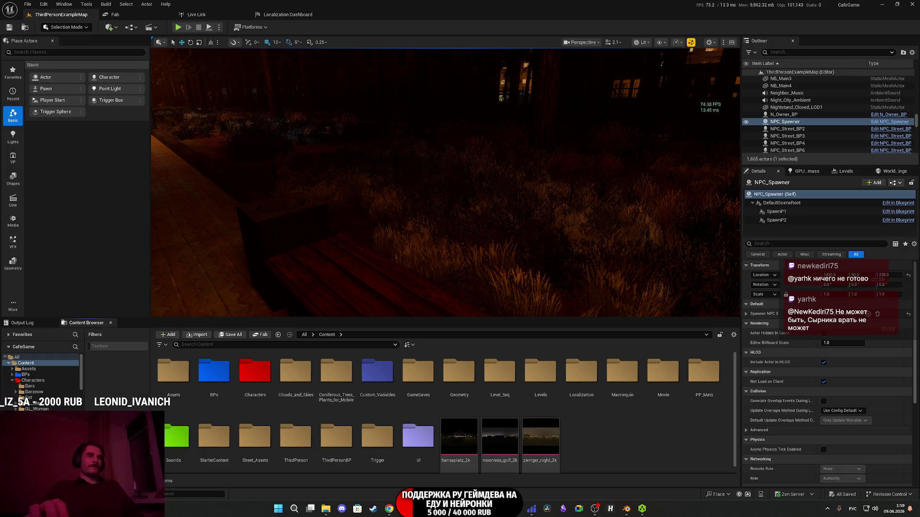
key(alt+Tab)
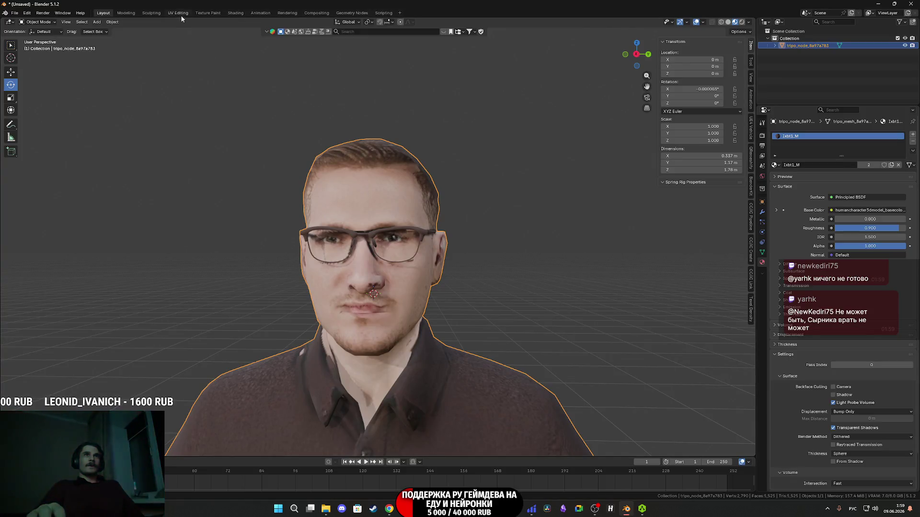
Swap the head material's old image texture for the new BaseColor image wired to Base Color.
click(178, 13)
key(KP_Decimal)
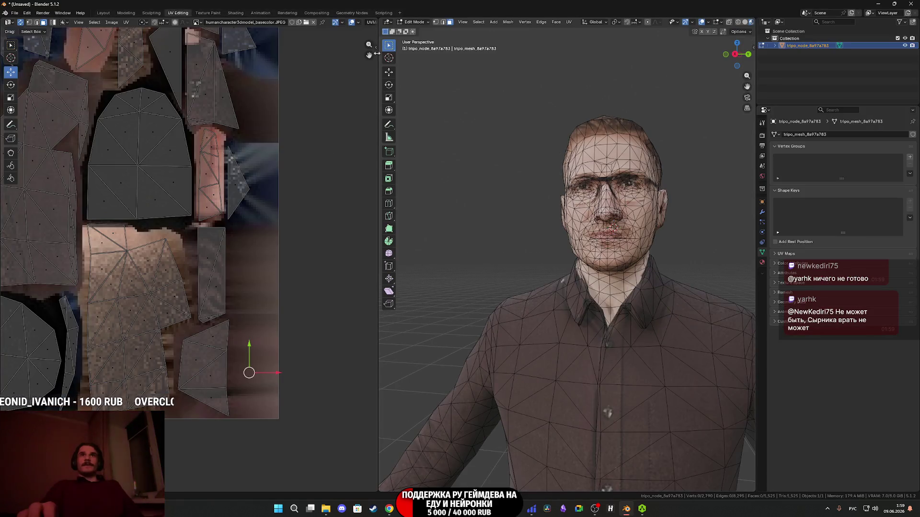
click(236, 13)
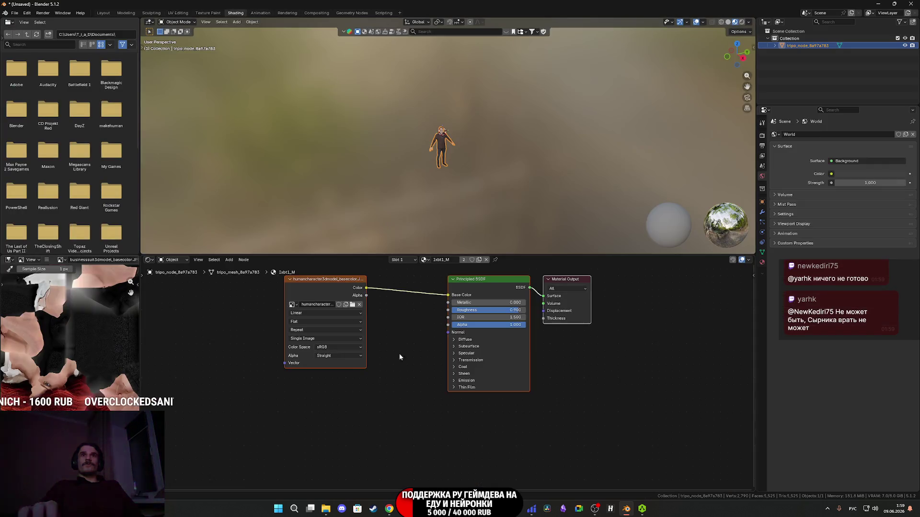
drag(313, 308, 382, 308)
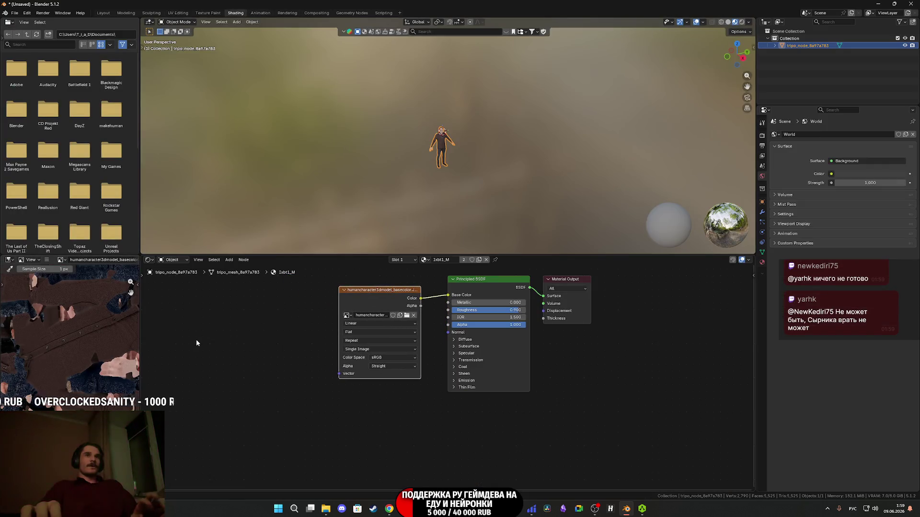
key(Delete)
key(ctrl+z)
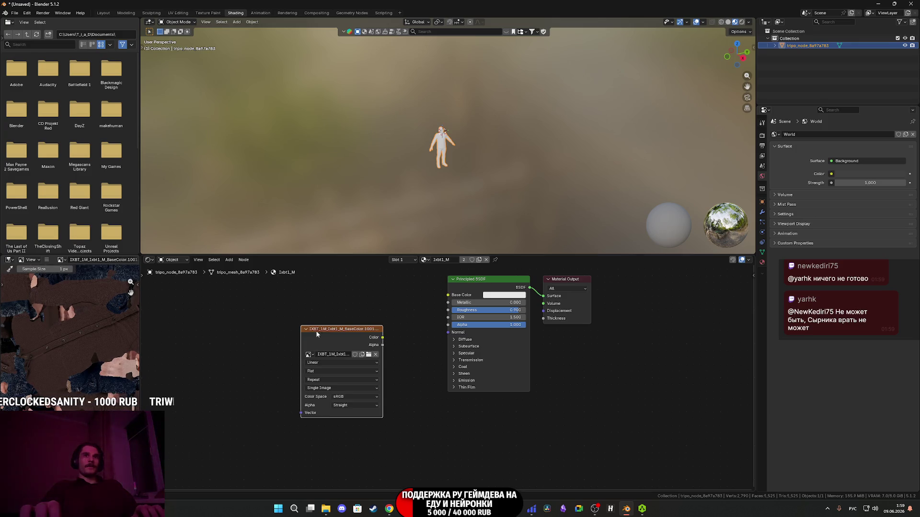
drag(383, 337, 448, 296)
mouse_move(342, 340)
mouse_down()
mouse_move(402, 308)
mouse_move(396, 299)
mouse_up()
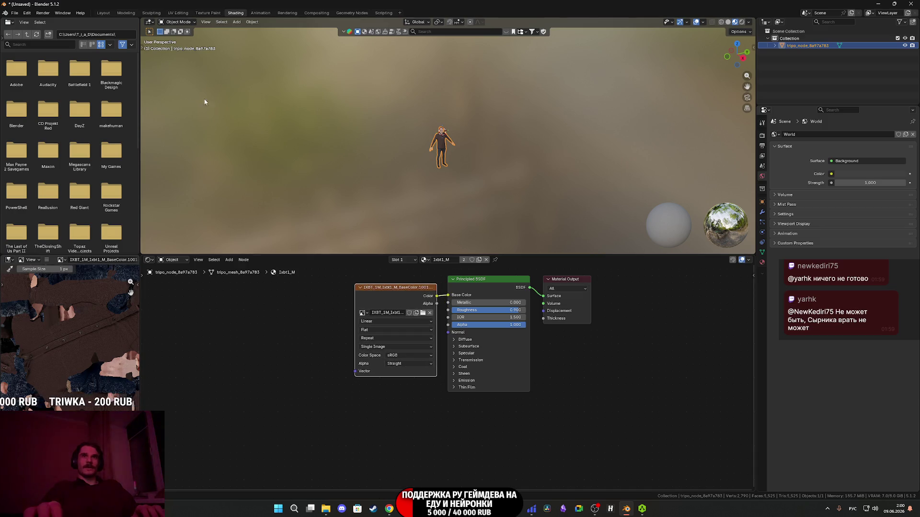
Orbit around the textured head in Layout to check its side profiles.
click(103, 13)
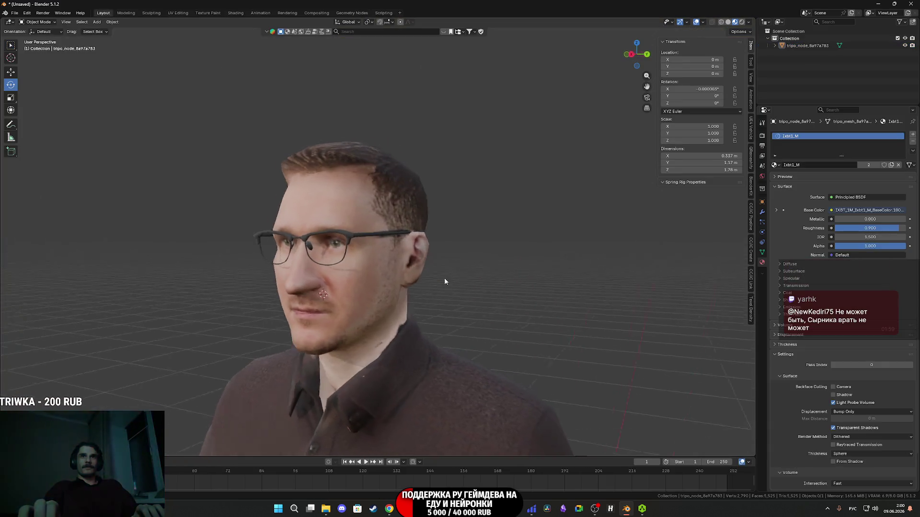
mouse_move(452, 281)
mouse_down()
mouse_move(544, 267)
mouse_move(371, 281)
mouse_move(418, 280)
mouse_up()
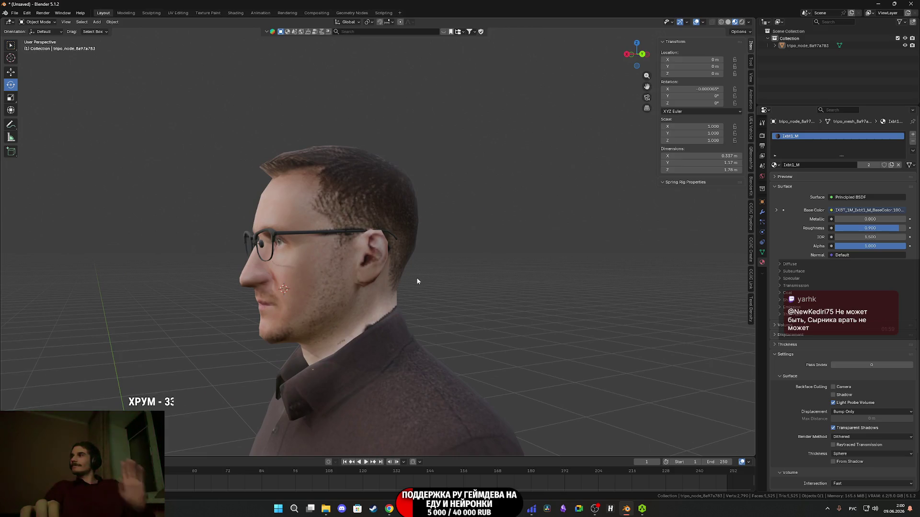
drag(437, 287, 519, 293)
Orbit the head in Substance Painter to inspect its sides, forehead, glasses and rear.
key(alt+Tab)
scroll(280, 220, up, 5)
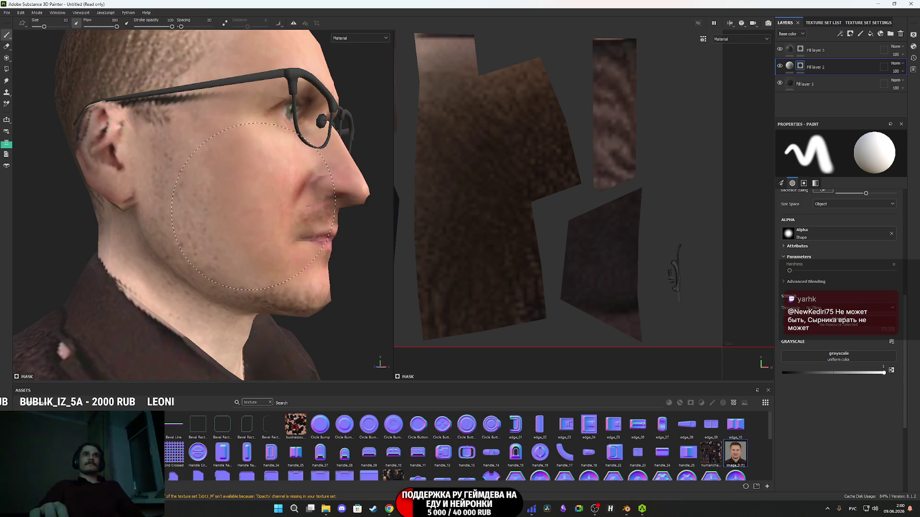
drag(242, 187, 211, 191)
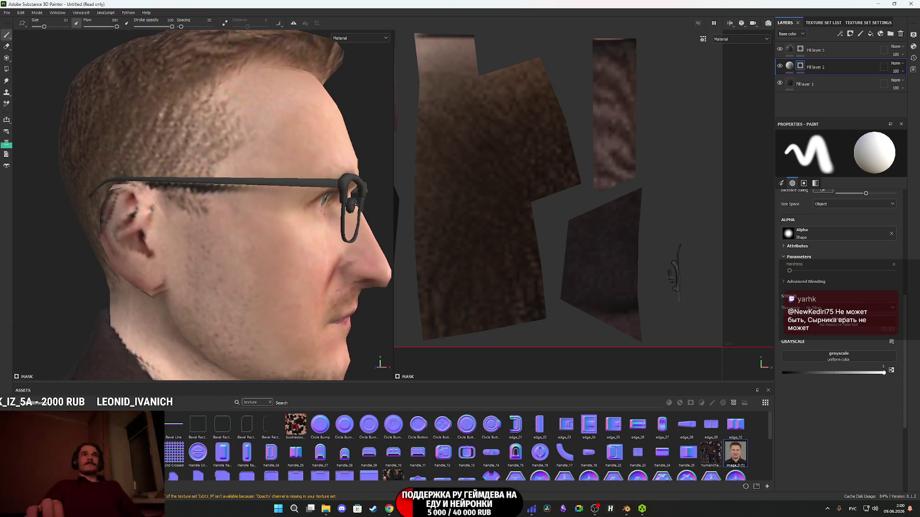
drag(279, 245, 283, 307)
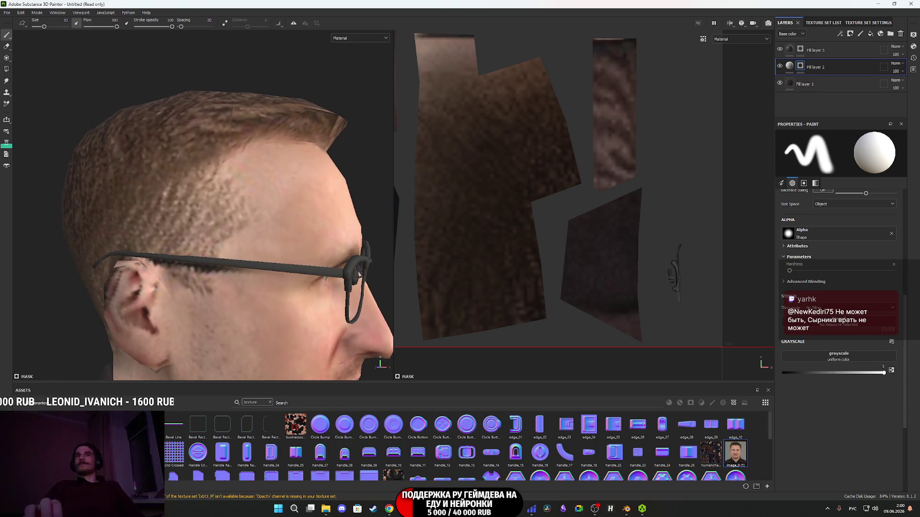
drag(293, 212, 202, 241)
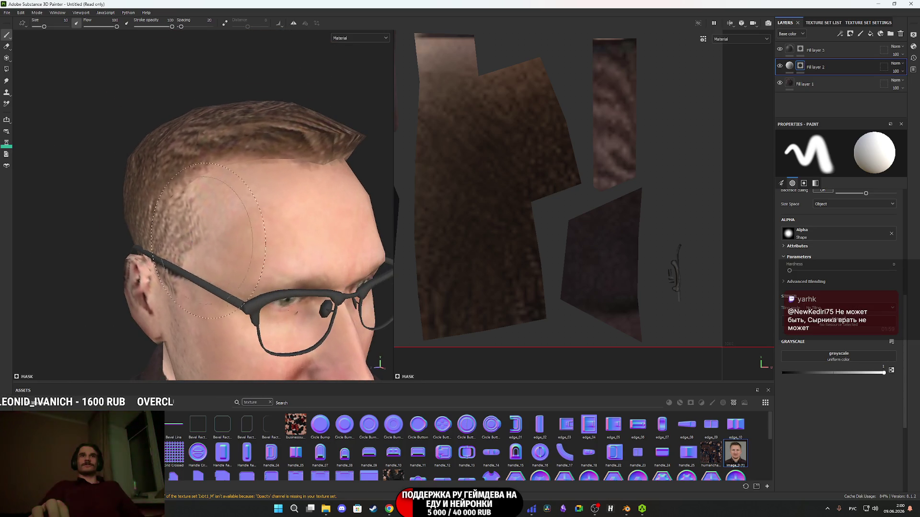
mouse_move(284, 230)
mouse_down()
mouse_move(208, 253)
mouse_move(199, 248)
mouse_move(232, 263)
mouse_move(227, 283)
mouse_move(199, 275)
mouse_up()
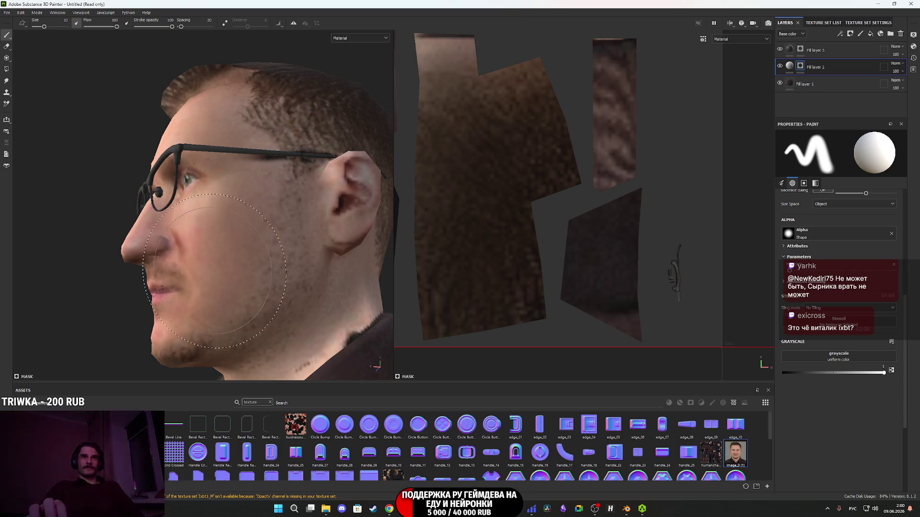
mouse_move(235, 234)
mouse_down()
mouse_move(287, 246)
mouse_move(244, 251)
mouse_move(293, 245)
mouse_up()
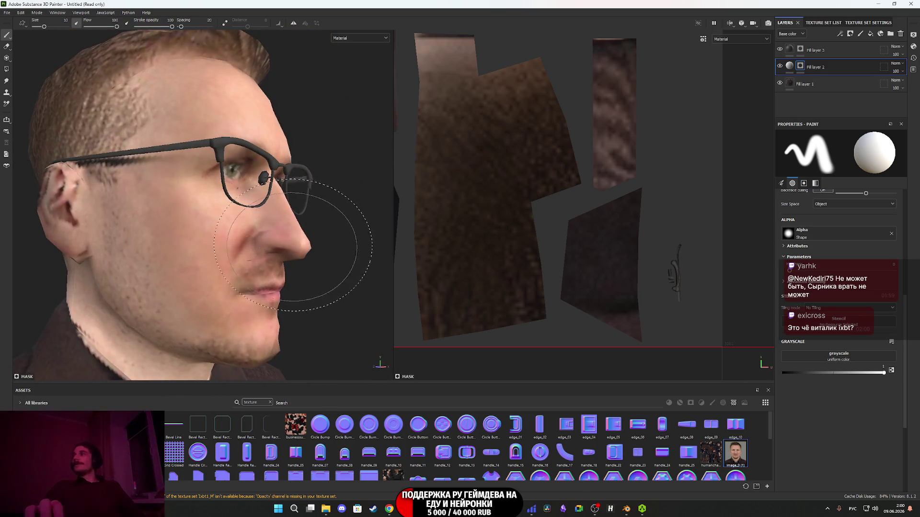
scroll(283, 245, up, 1)
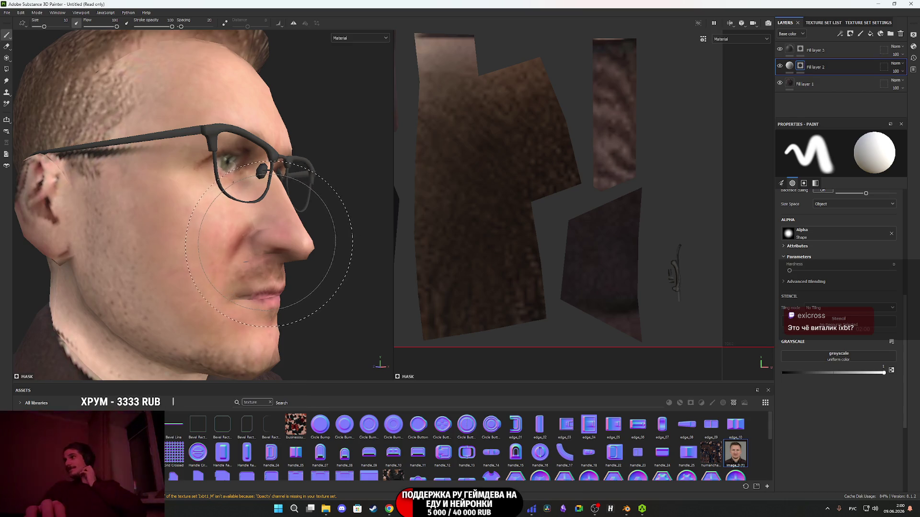
mouse_move(267, 244)
mouse_down()
mouse_move(188, 241)
mouse_move(221, 244)
mouse_move(215, 311)
mouse_move(223, 278)
mouse_move(239, 286)
mouse_move(170, 297)
mouse_move(139, 291)
mouse_move(199, 288)
mouse_up()
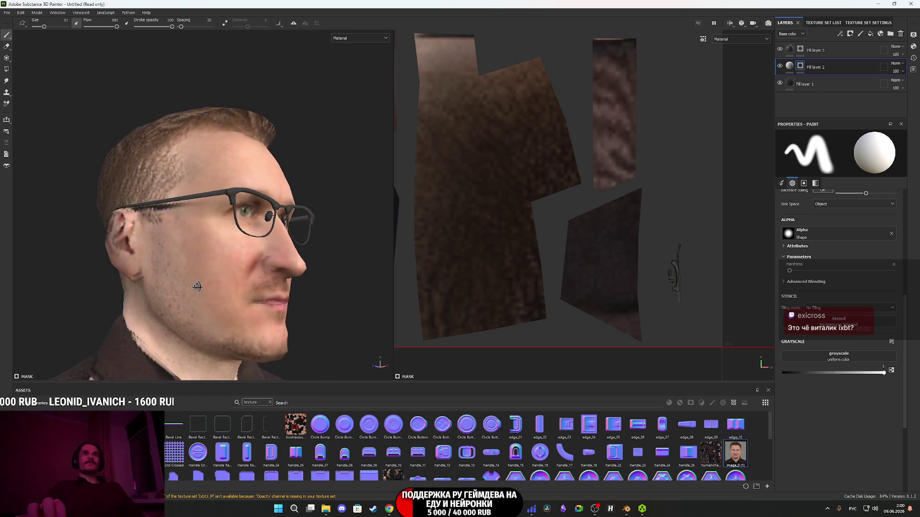
Set the paint grayscale colour to black and turn the head back to the front.
click(892, 372)
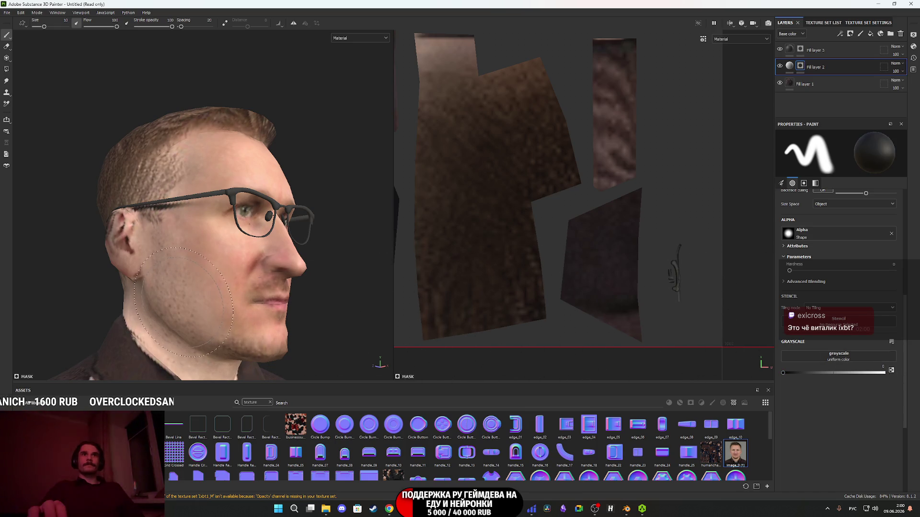
mouse_move(297, 307)
mouse_down()
mouse_move(112, 311)
mouse_move(19, 301)
mouse_up()
scroll(255, 280, up, 3)
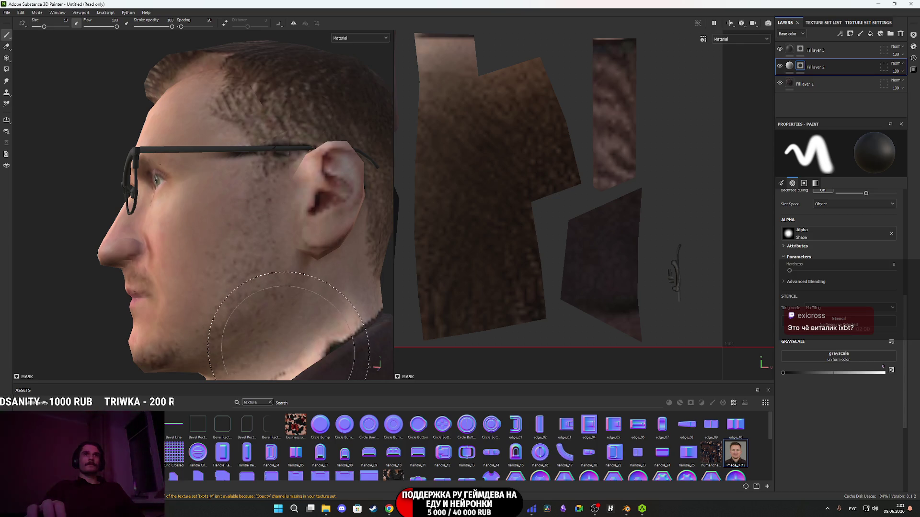
scroll(313, 312, down, 3)
mouse_move(312, 304)
mouse_down()
mouse_move(349, 294)
mouse_move(271, 308)
mouse_move(353, 283)
mouse_up()
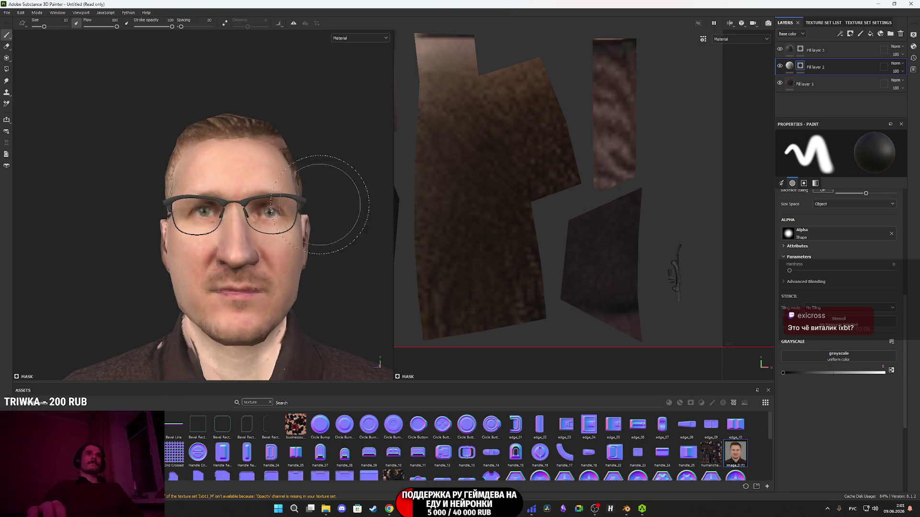
click(6, 13)
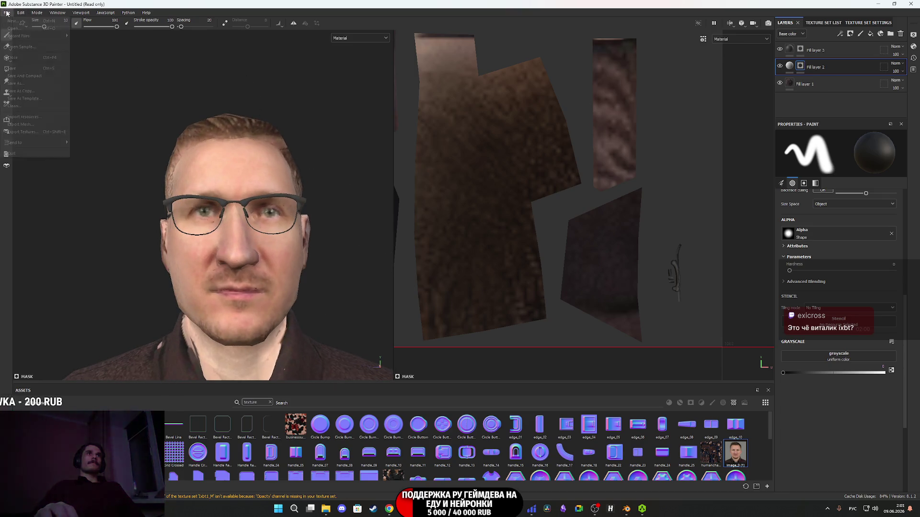
Re-export the textures into Characters/New/IXBT1 and close the export window once finished.
click(22, 131)
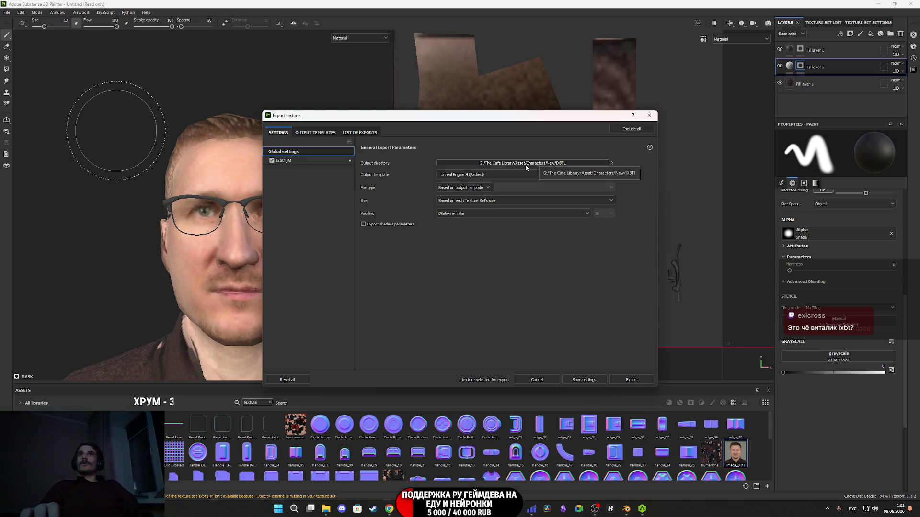
click(534, 166)
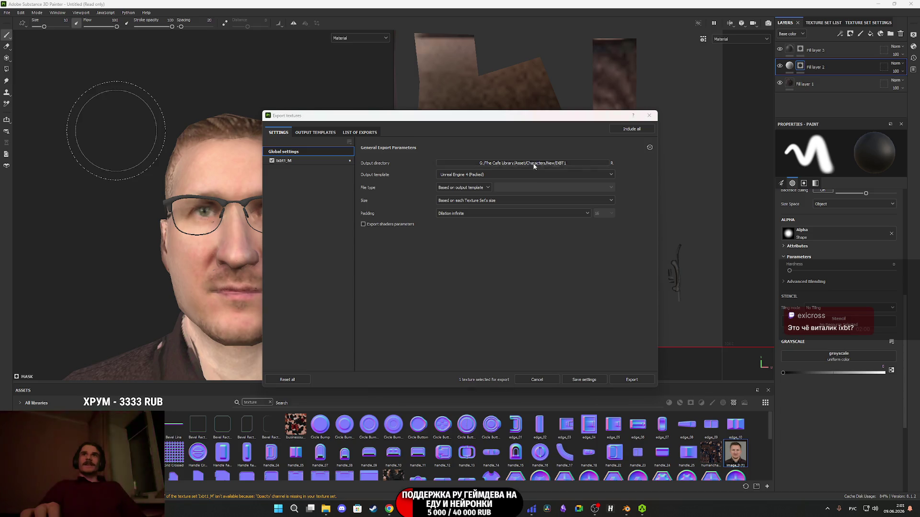
click(453, 142)
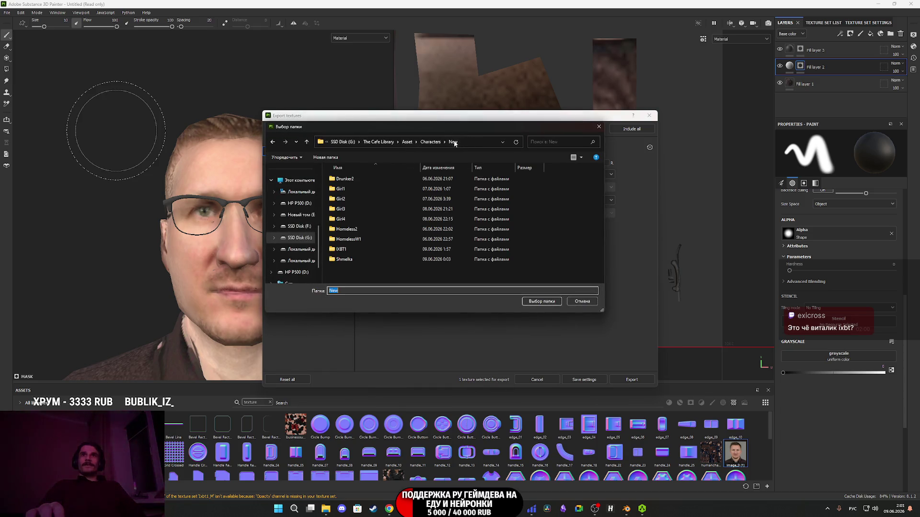
double_click(357, 251)
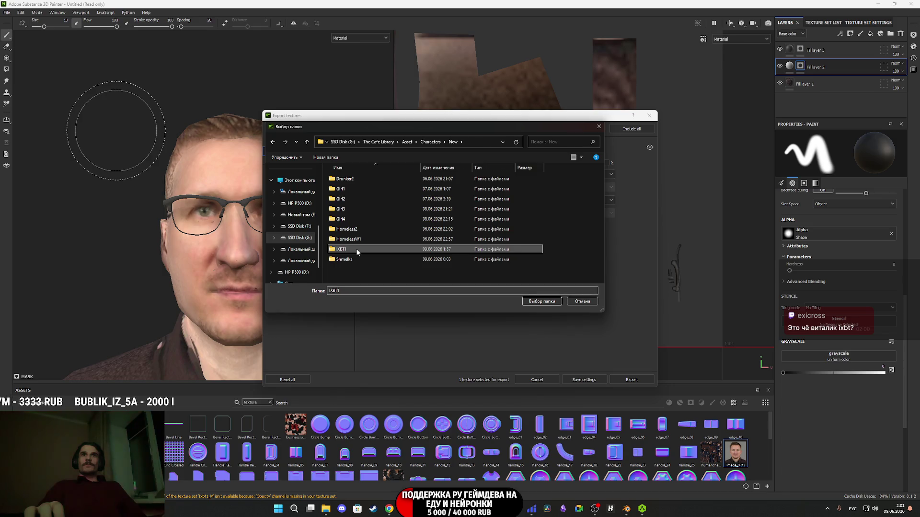
click(539, 302)
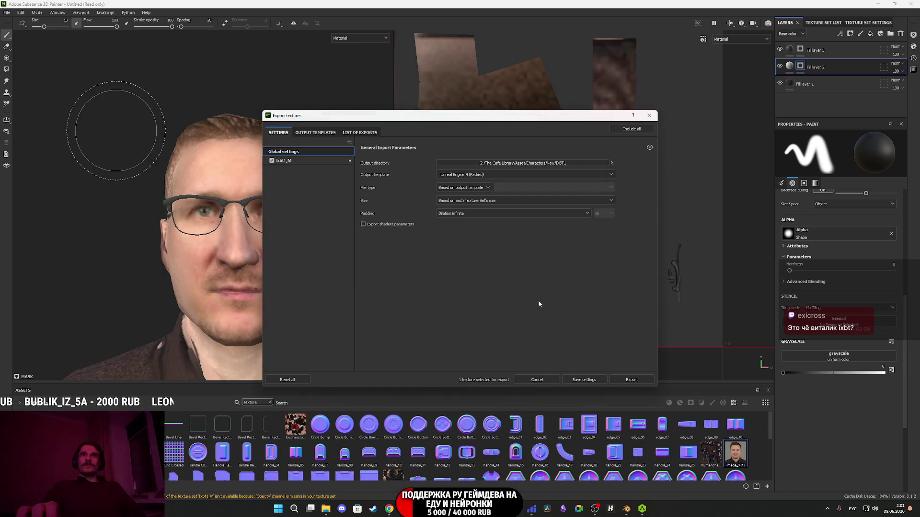
click(630, 381)
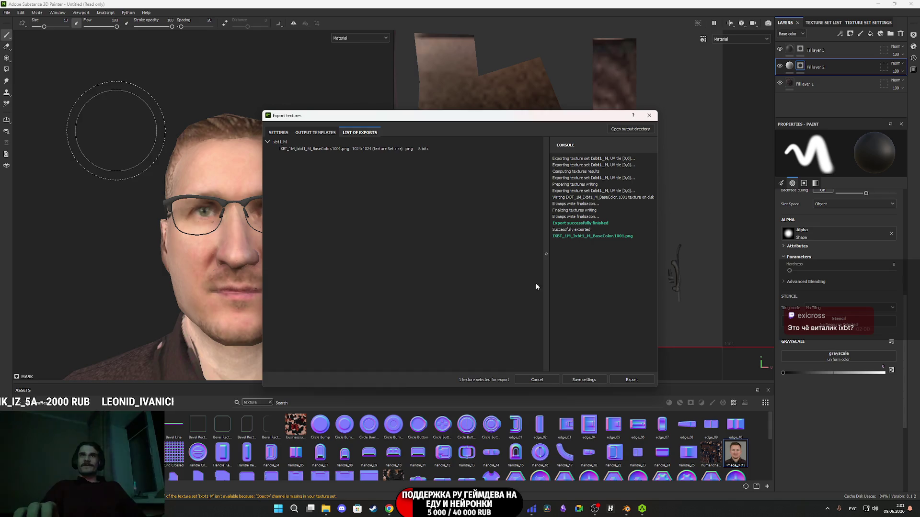
click(650, 116)
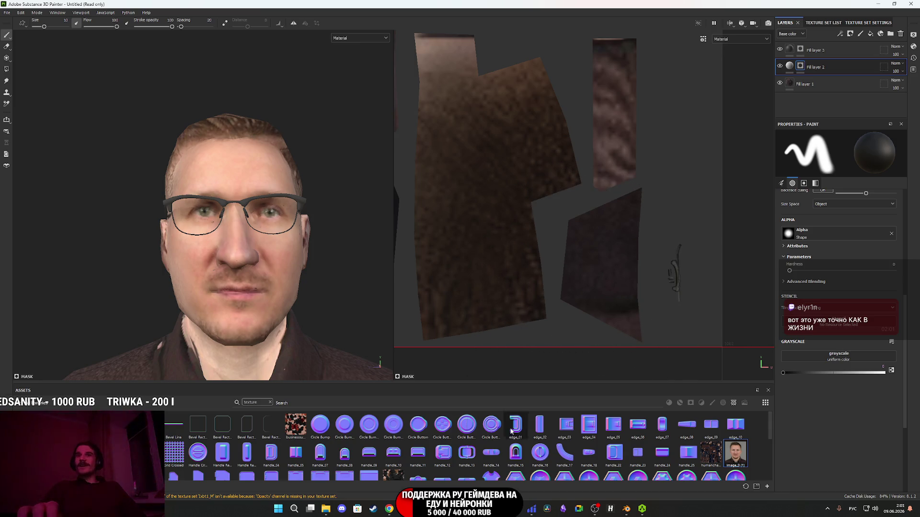
Open the Characters folder in Unreal's Content Browser, then return to Blender.
key(alt+Tab)
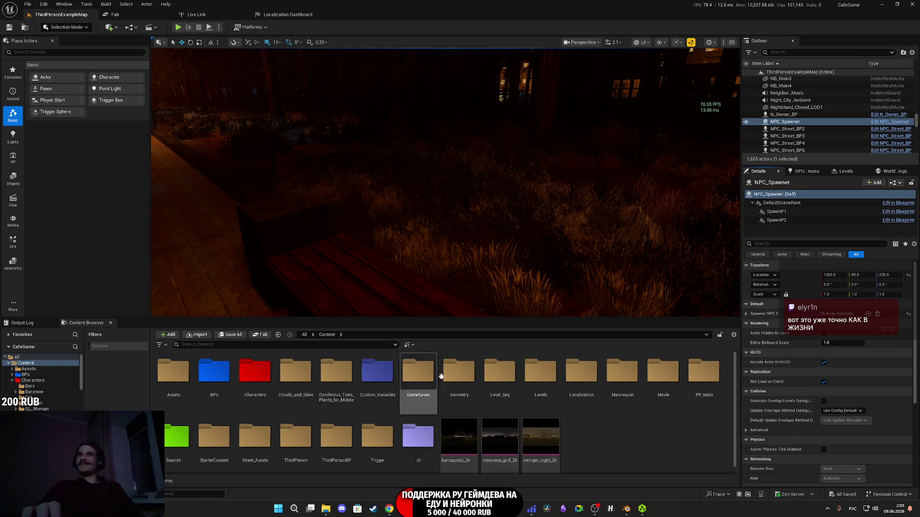
click(259, 380)
double_click(259, 381)
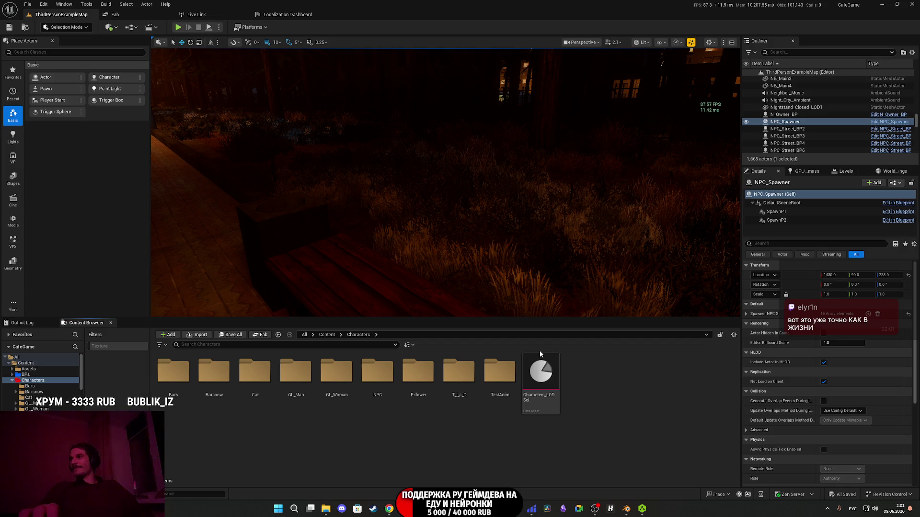
mouse_move(538, 351)
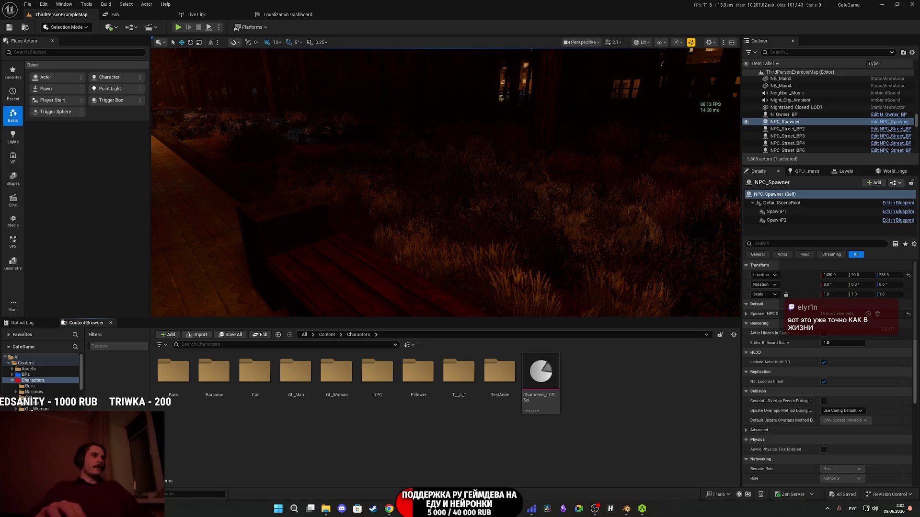
key(alt+Tab)
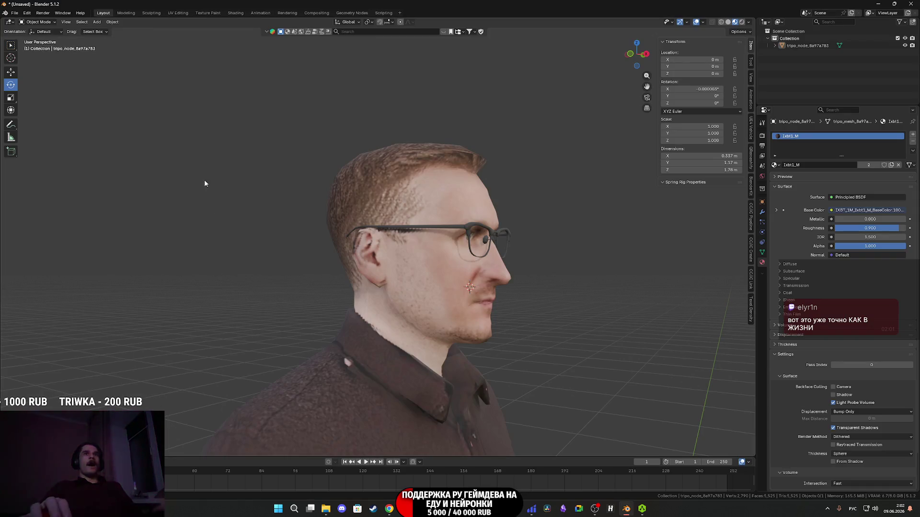
Wire the BaseColor.1001 image node's Color into Principled BSDF Base Color and view the textured head.
click(178, 13)
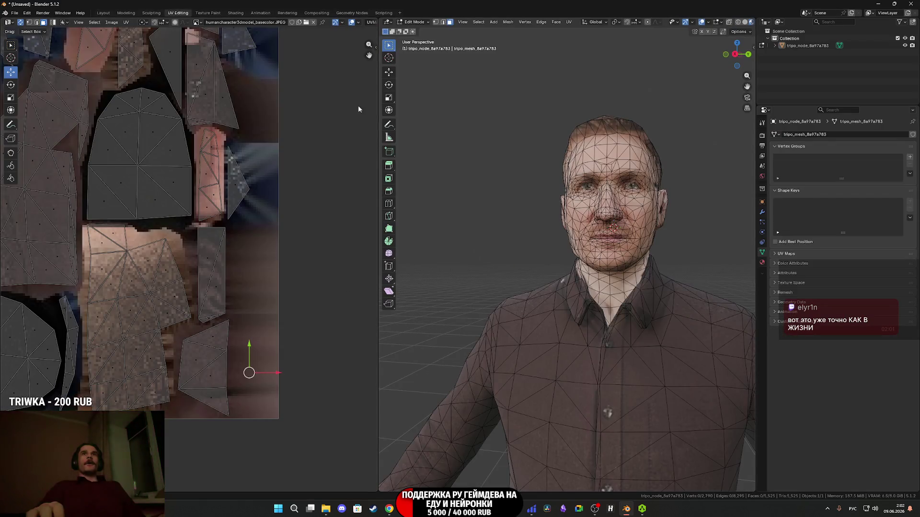
click(230, 13)
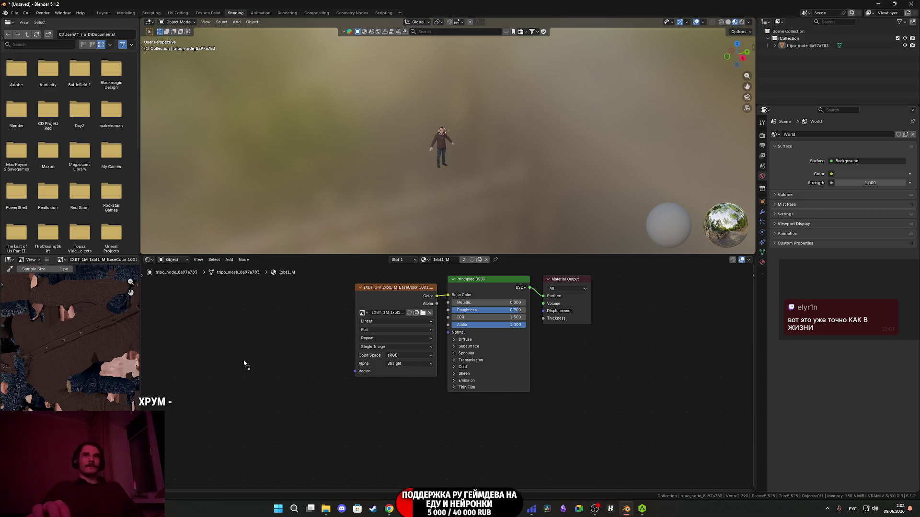
key(ctrl+v)
key(Delete)
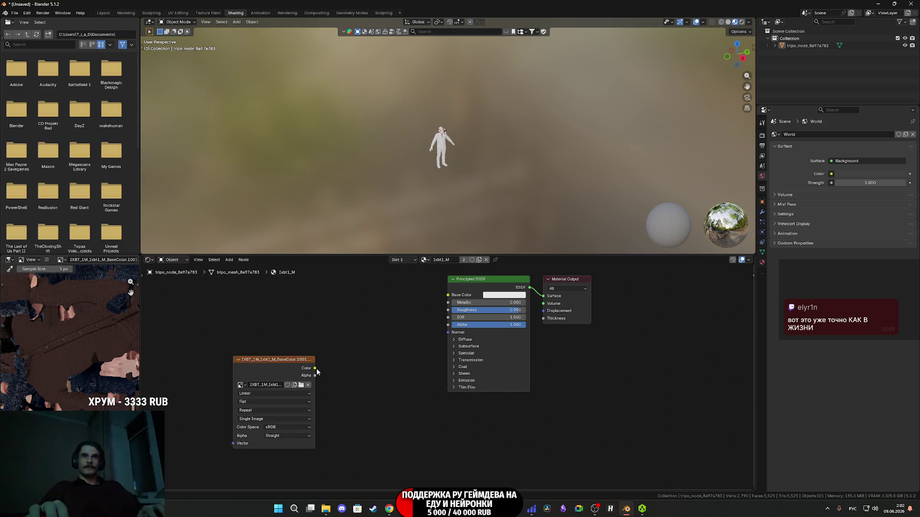
drag(314, 368, 448, 295)
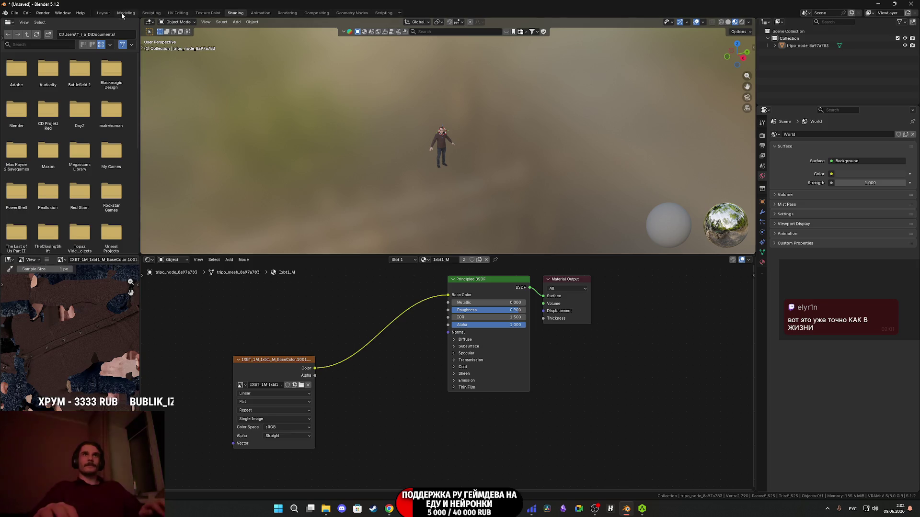
click(103, 13)
drag(482, 300, 440, 298)
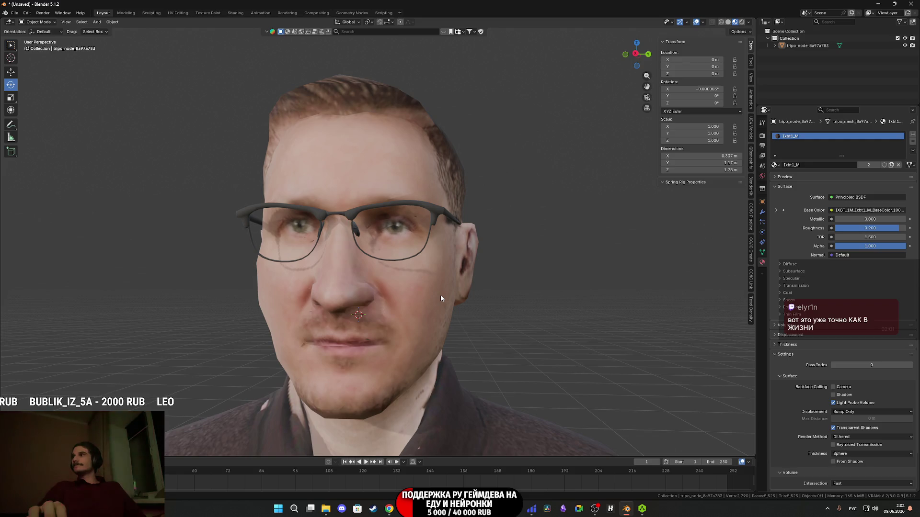
scroll(441, 298, down, 5)
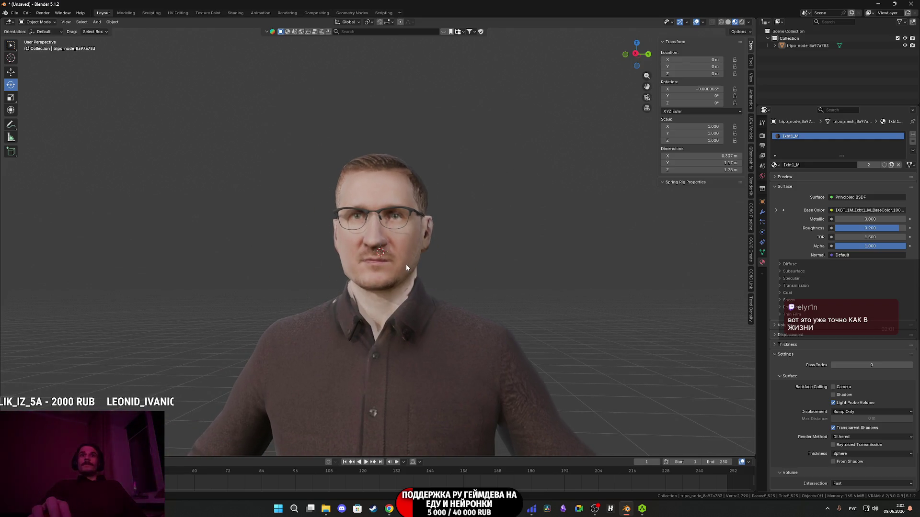
scroll(407, 265, up, 4)
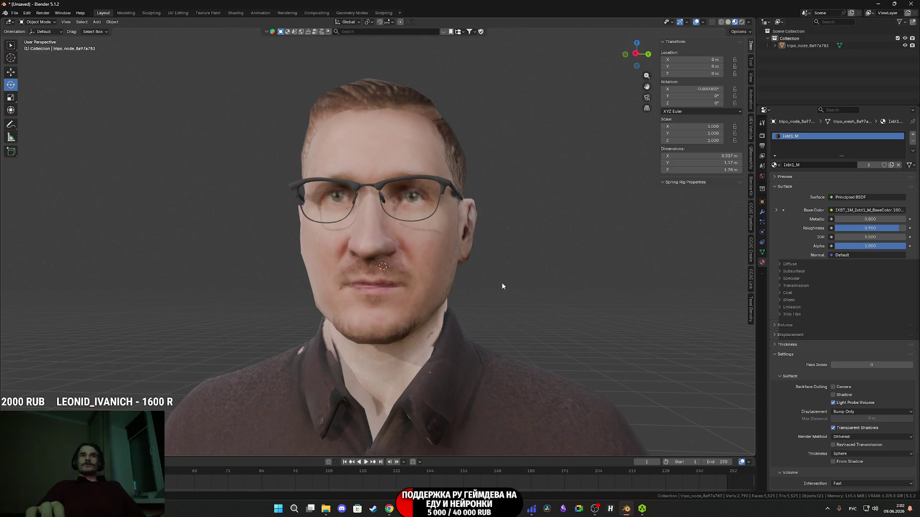
mouse_move(577, 288)
mouse_down()
mouse_move(366, 306)
mouse_move(461, 290)
mouse_move(413, 272)
mouse_move(372, 300)
mouse_move(402, 275)
mouse_move(437, 280)
mouse_move(441, 234)
mouse_move(464, 285)
mouse_move(474, 288)
mouse_move(417, 304)
mouse_move(480, 301)
mouse_move(459, 309)
mouse_move(374, 237)
mouse_up()
scroll(515, 286, up, 3)
scroll(497, 298, down, 1)
scroll(463, 288, down, 4)
scroll(413, 272, down, 4)
scroll(463, 290, up, 5)
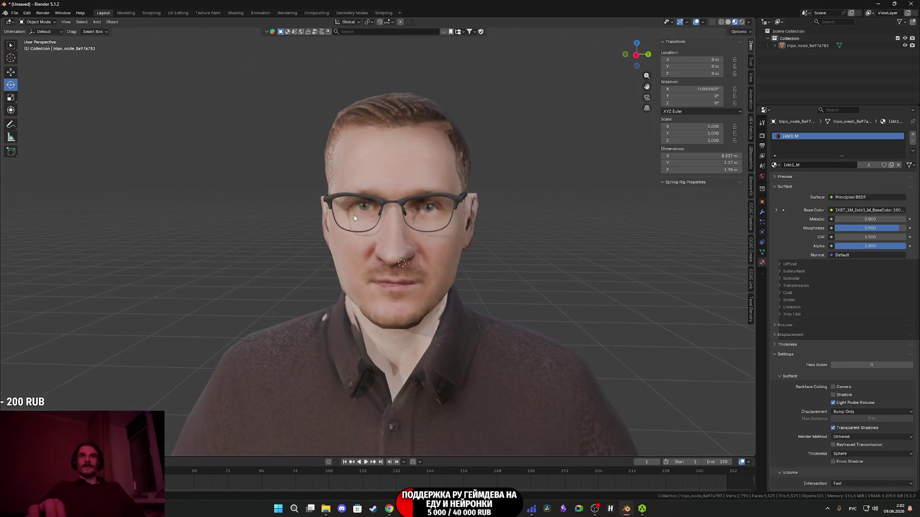
Select the man mesh, export it as FBX over IXBT_1M.fbx, and minimise Blender.
click(12, 14)
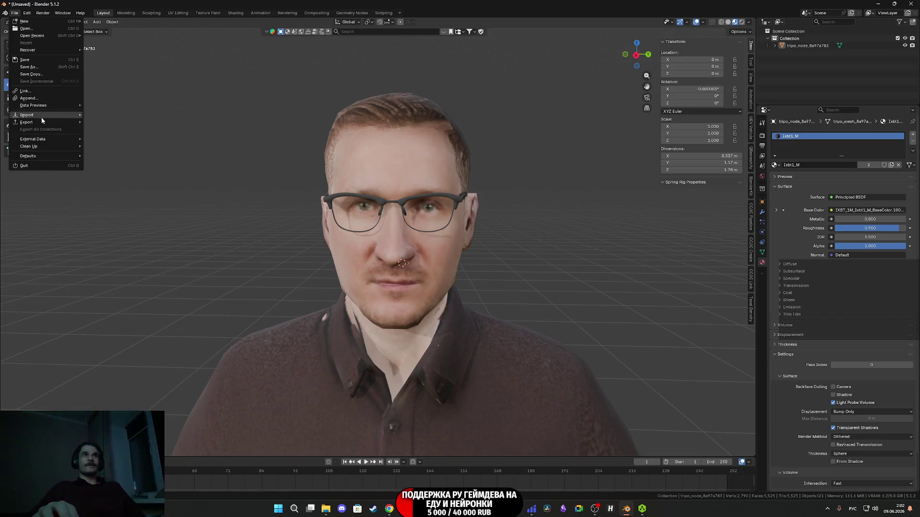
mouse_move(29, 122)
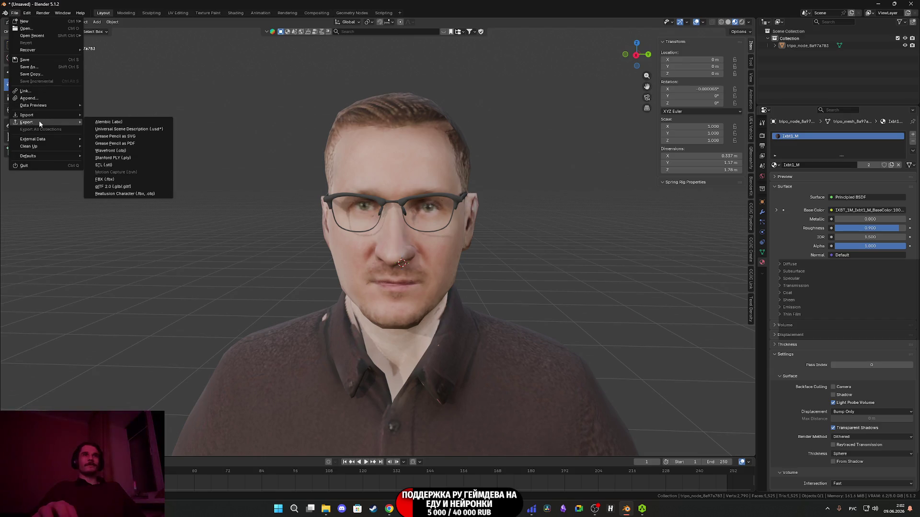
click(373, 198)
click(14, 13)
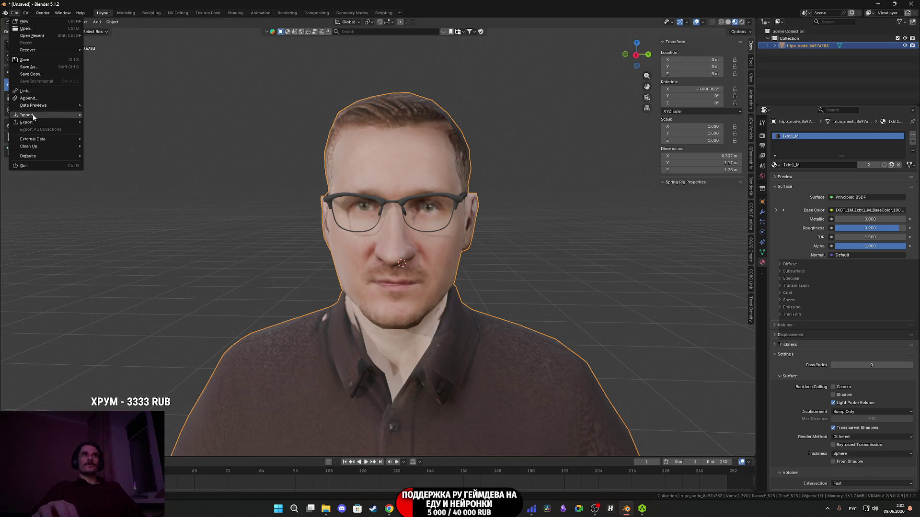
mouse_move(28, 122)
click(102, 179)
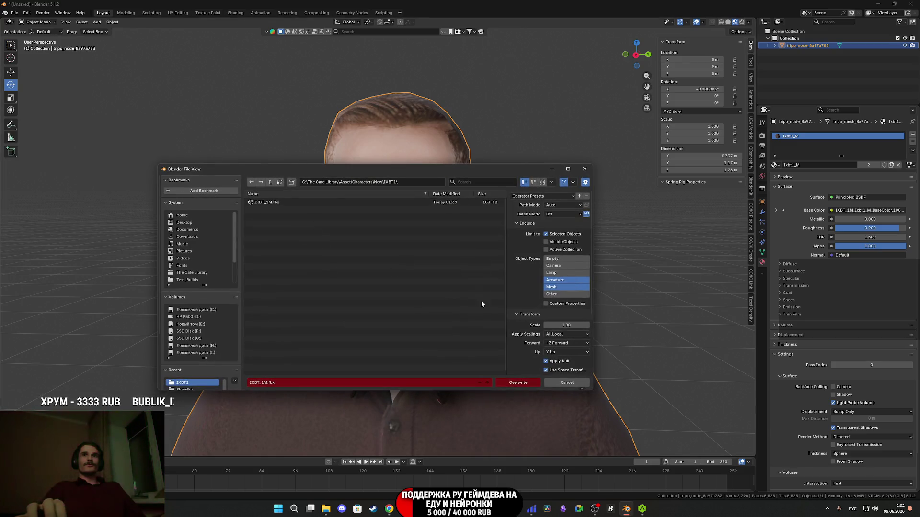
click(529, 382)
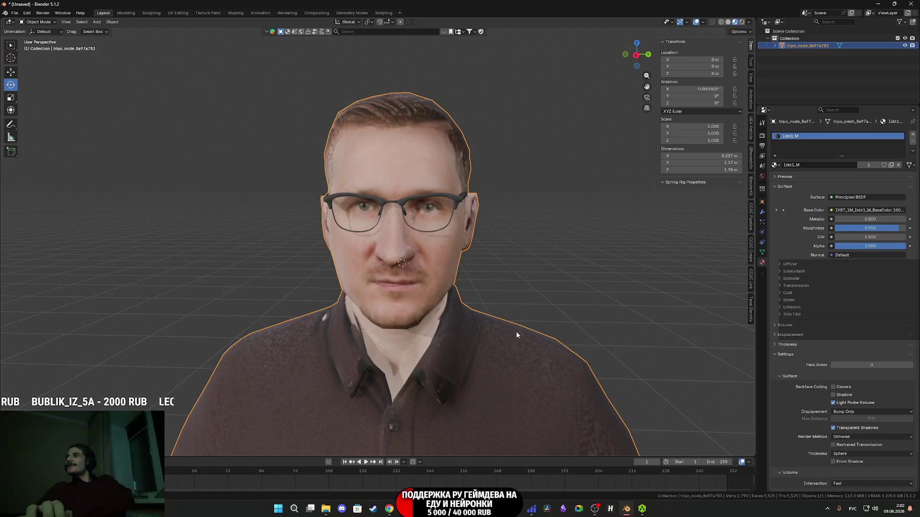
click(878, 4)
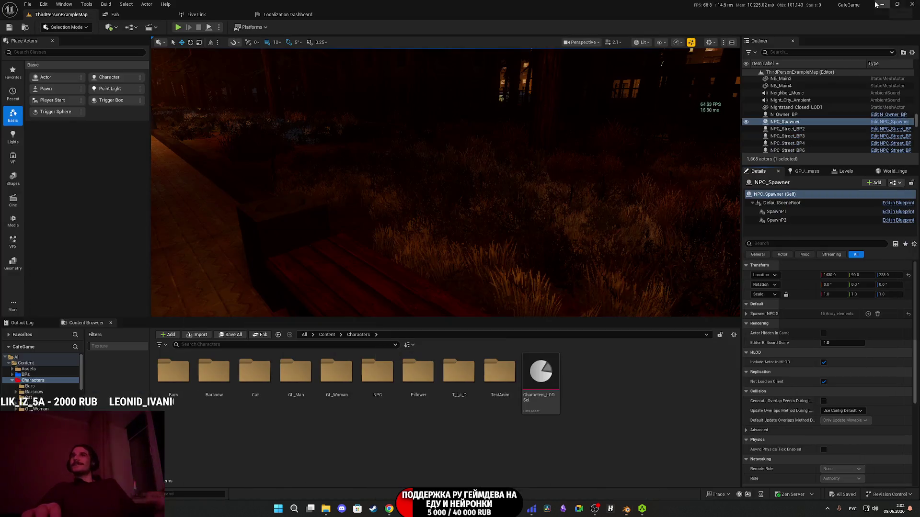
Minimise Unreal, Painter and the browser, then close AccuRIG and relaunch it from the desktop.
click(885, 4)
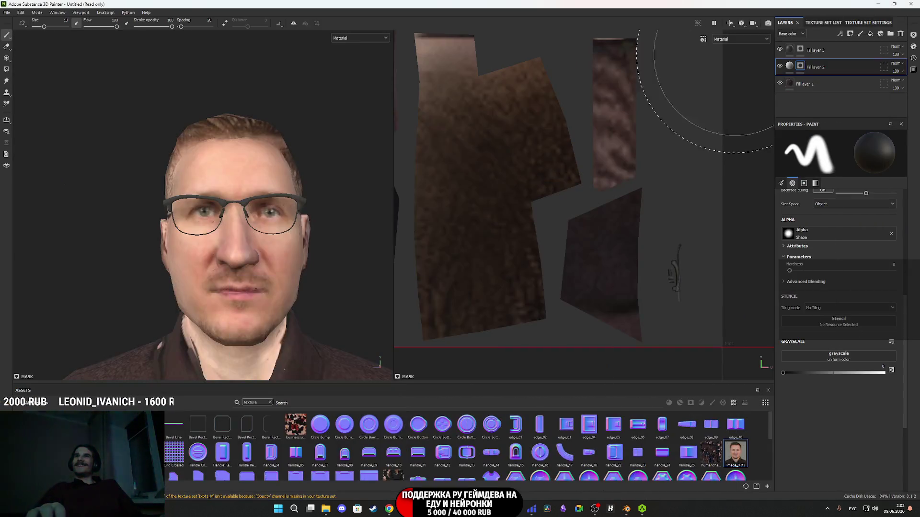
click(877, 4)
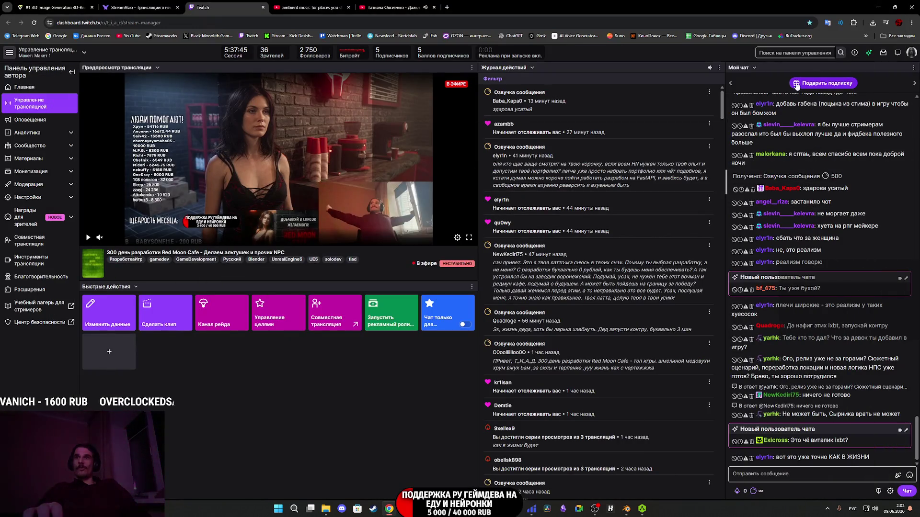
click(879, 8)
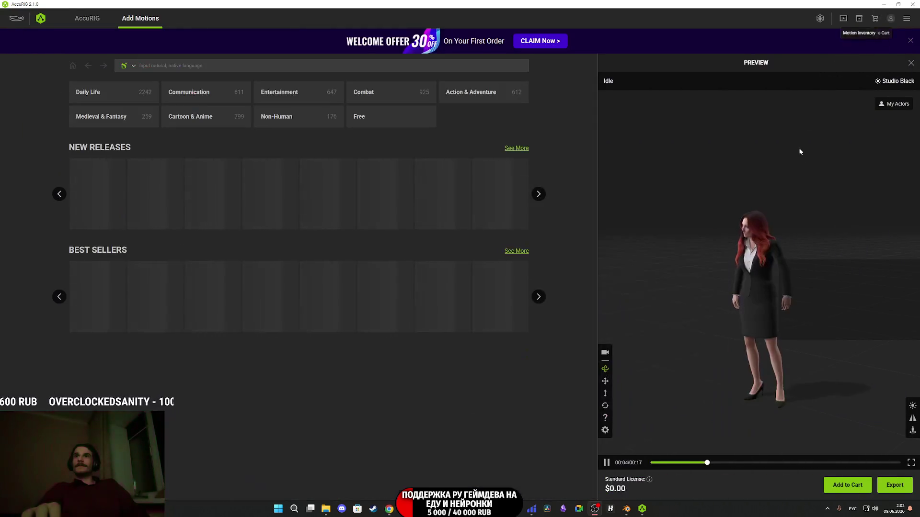
click(912, 4)
click(433, 263)
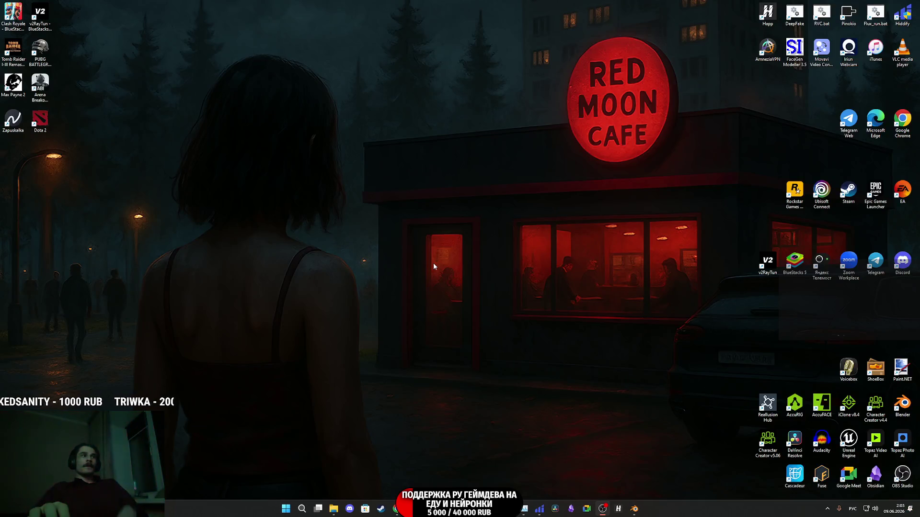
double_click(799, 410)
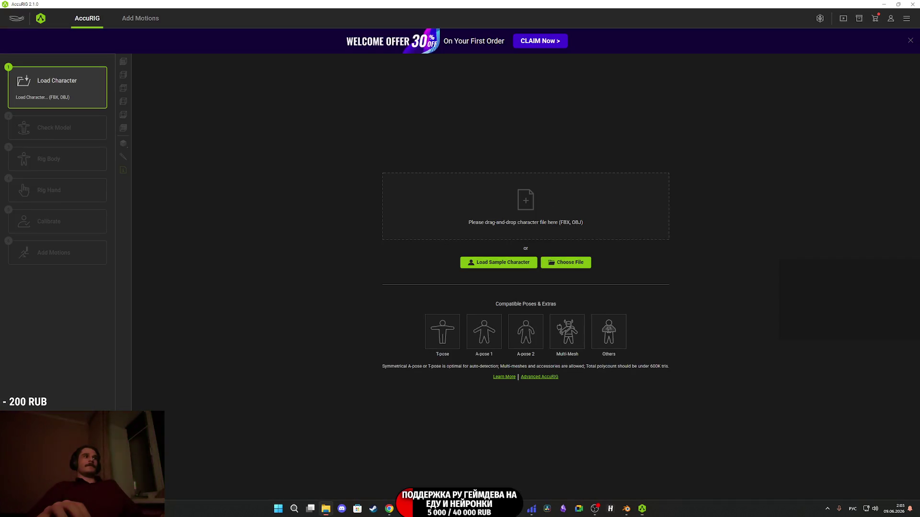
Load the exported man FBX into AccuRIG, turn him to face front and start Rig Body.
drag(140, 279, 504, 199)
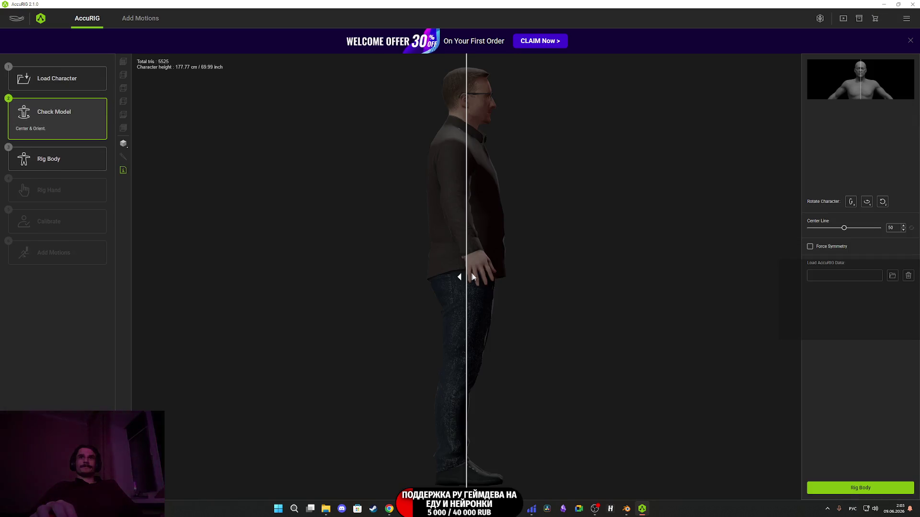
click(866, 202)
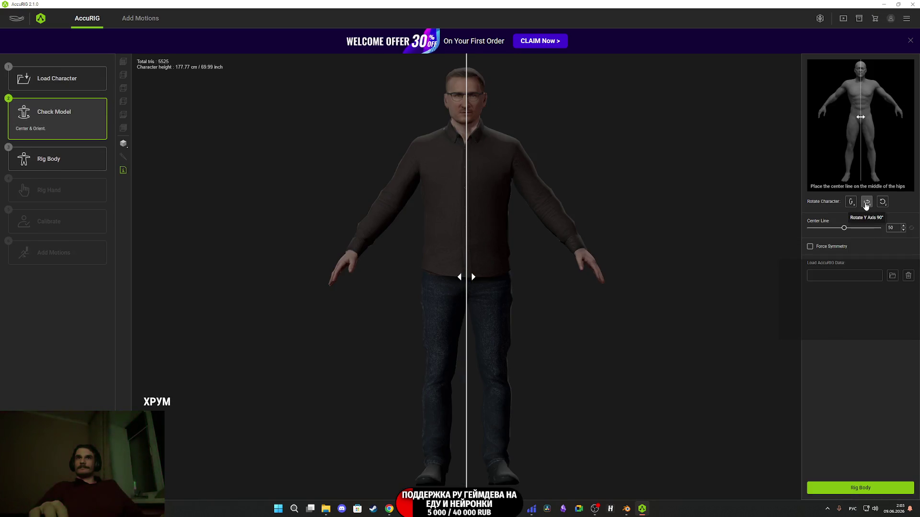
click(857, 488)
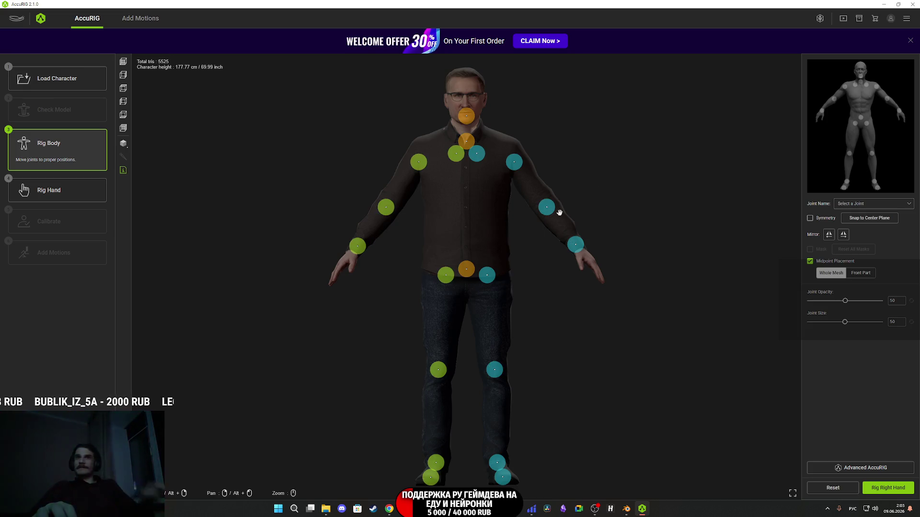
Display the model as a black wireframe.
click(123, 143)
click(170, 169)
click(154, 190)
Lower the left hip joint, raise the pelvis, move the left clavicle up and out, and raise the head.
scroll(525, 256, up, 5)
drag(511, 280, 509, 291)
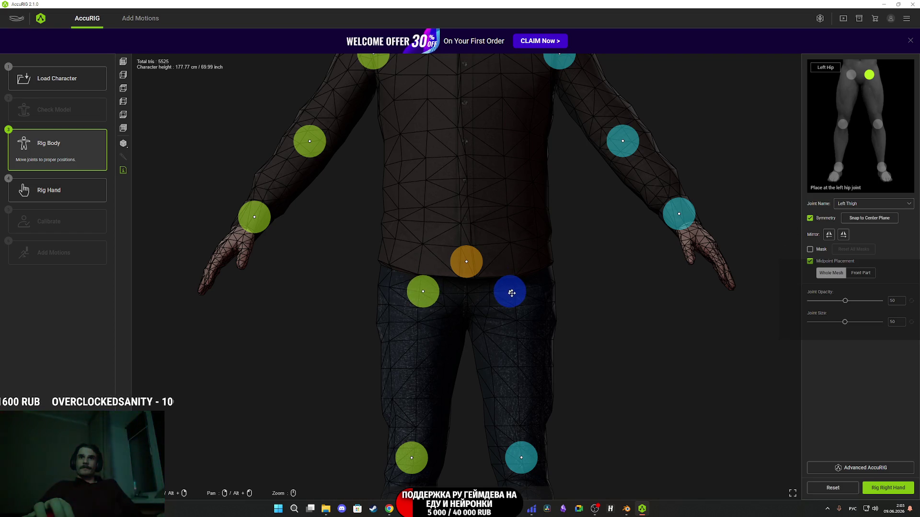
drag(479, 270, 477, 241)
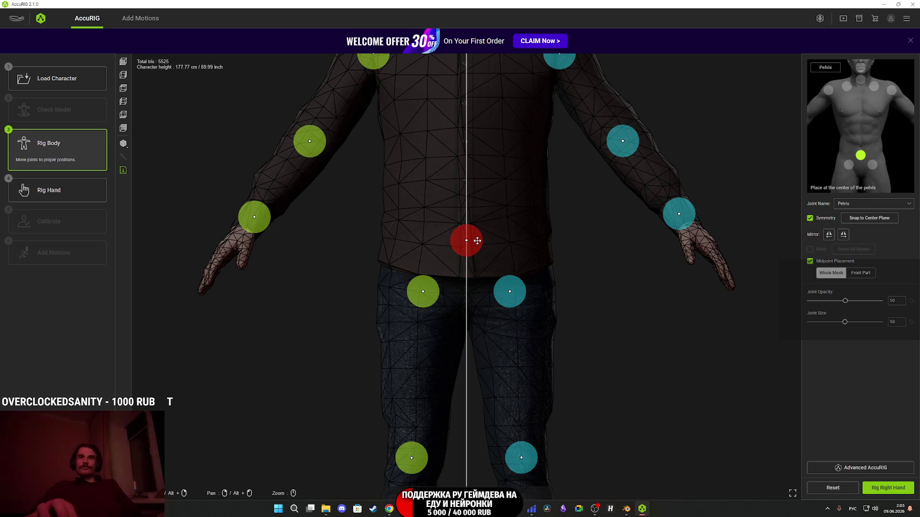
drag(497, 191, 504, 335)
scroll(488, 297, up, 3)
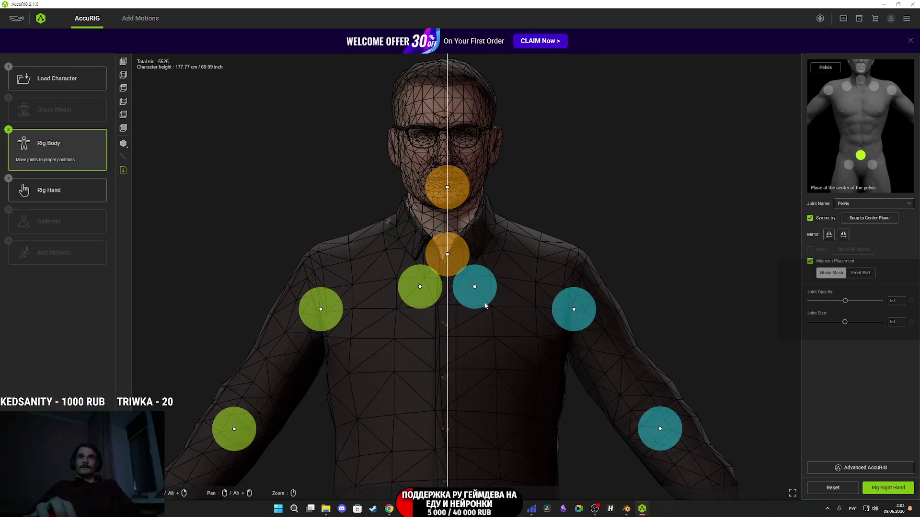
click(488, 298)
mouse_move(487, 299)
mouse_down()
mouse_move(503, 276)
mouse_move(456, 261)
mouse_move(456, 248)
mouse_up()
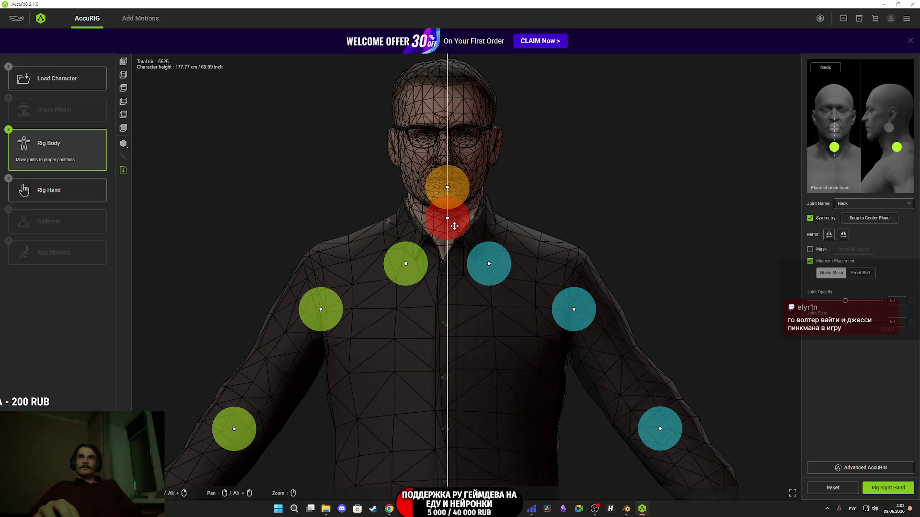
drag(456, 194, 458, 184)
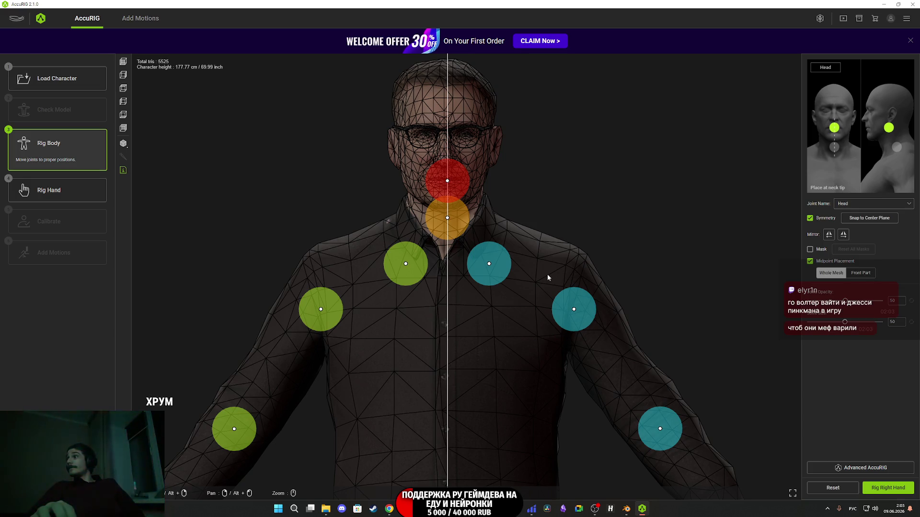
Zoom in on the left shoulder and move its joint up onto the shoulder.
scroll(548, 277, up, 1)
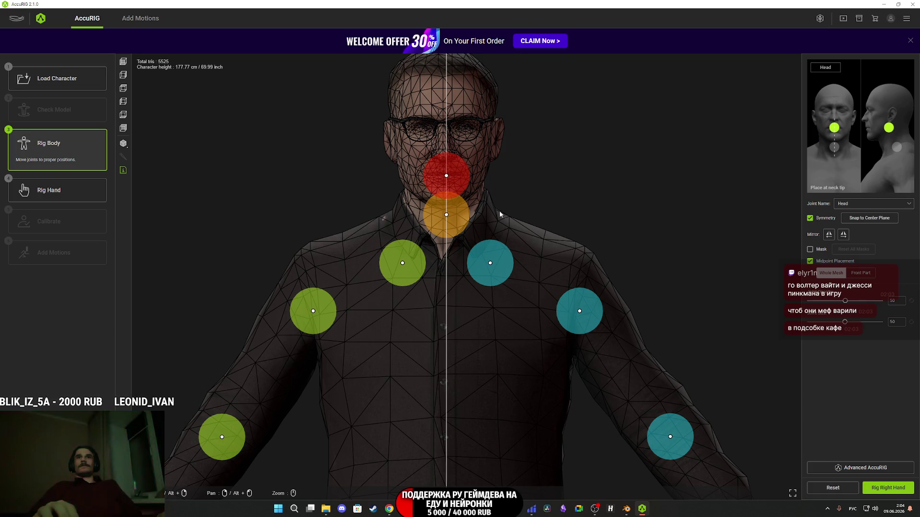
scroll(499, 212, up, 2)
drag(559, 367, 416, 168)
scroll(464, 140, up, 1)
click(464, 305)
drag(478, 311, 477, 284)
Check the elbow and wrist joints, orbiting closer to view the forearm and both wrists.
drag(542, 328, 472, 168)
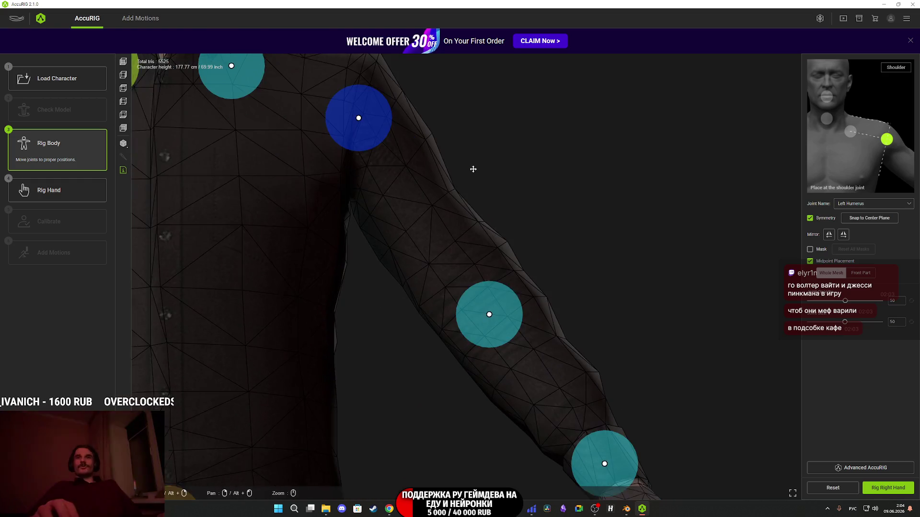
click(507, 314)
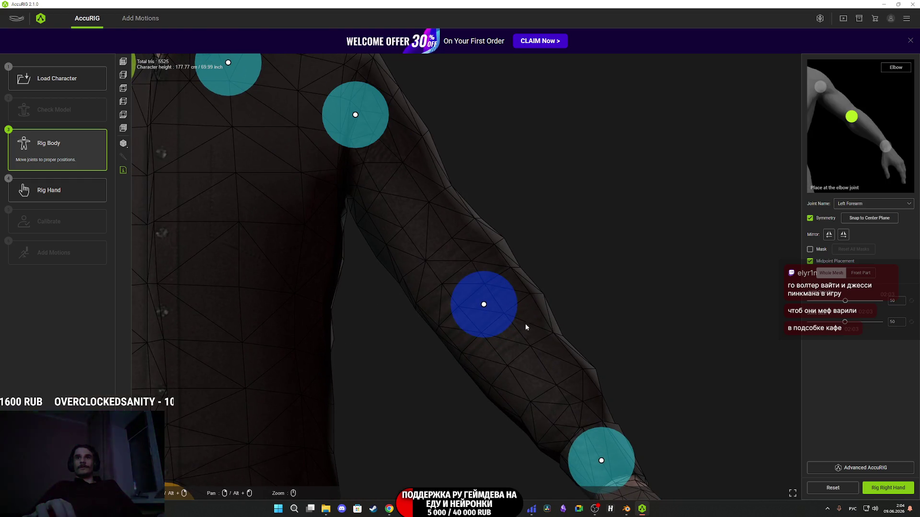
drag(517, 321, 505, 232)
click(542, 342)
mouse_move(564, 357)
mouse_down()
mouse_move(585, 386)
mouse_move(643, 372)
mouse_move(649, 326)
mouse_up()
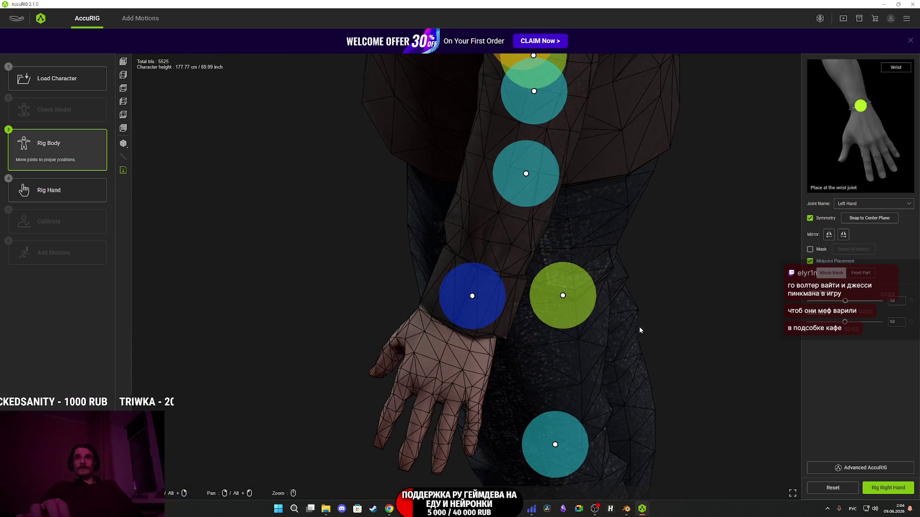
mouse_move(506, 339)
mouse_down()
mouse_move(522, 333)
mouse_move(483, 328)
mouse_up()
mouse_move(587, 281)
mouse_down()
mouse_move(561, 361)
mouse_move(637, 331)
mouse_move(608, 341)
mouse_move(449, 336)
mouse_up()
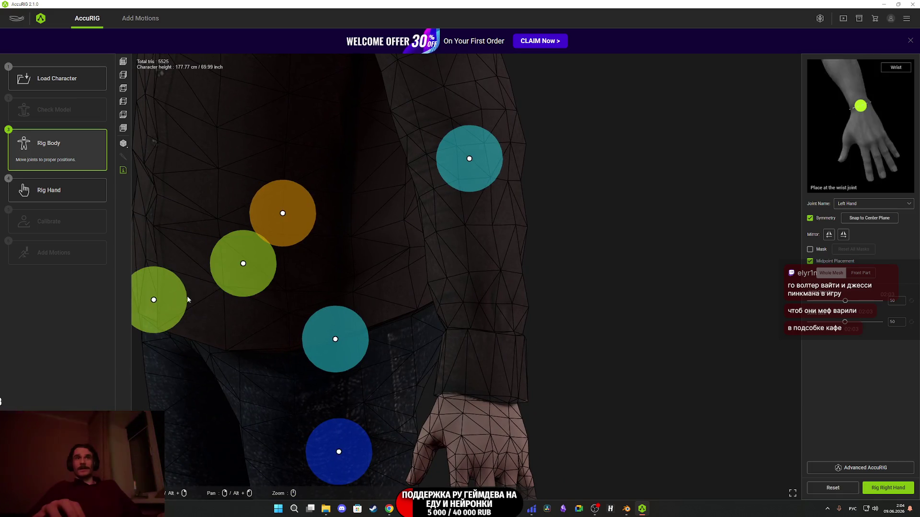
Reposition the wrist joint and its mirror onto the left hand, then check it from the side.
mouse_move(168, 308)
mouse_down()
mouse_move(462, 354)
mouse_move(378, 336)
mouse_move(382, 288)
mouse_up()
scroll(342, 236, down, 3)
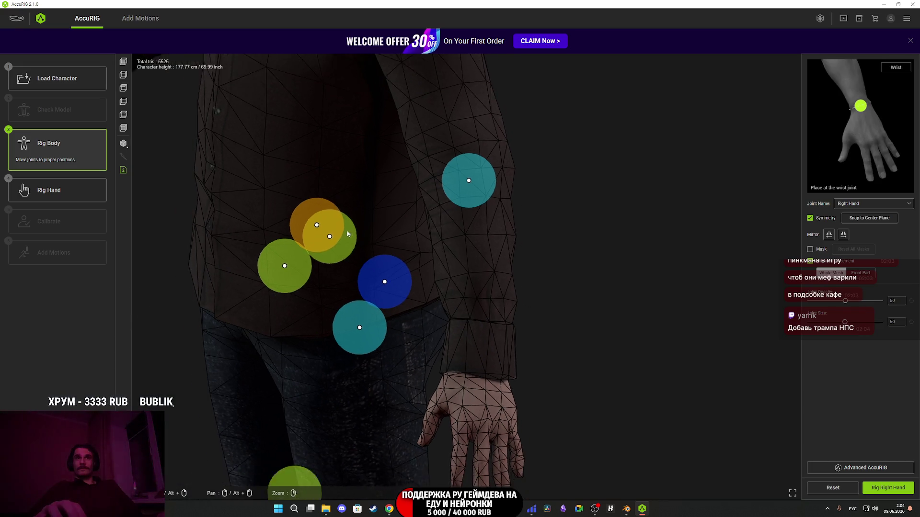
click(564, 309)
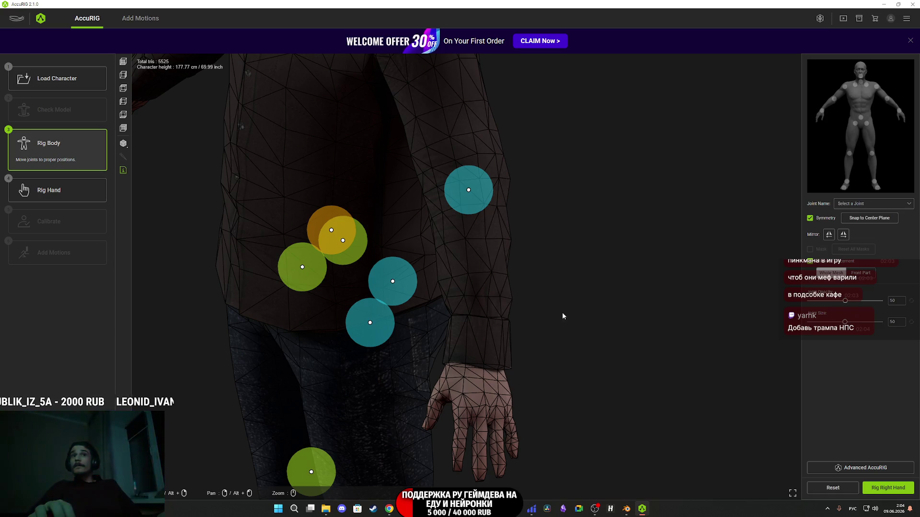
mouse_move(550, 337)
mouse_down()
mouse_move(594, 328)
mouse_move(661, 294)
mouse_move(503, 334)
mouse_up()
scroll(593, 323, down, 1)
mouse_move(309, 349)
mouse_down()
mouse_move(437, 279)
mouse_move(501, 273)
mouse_move(535, 285)
mouse_up()
mouse_move(616, 268)
mouse_down()
mouse_move(548, 328)
mouse_move(557, 303)
mouse_move(433, 361)
mouse_move(438, 353)
mouse_move(515, 355)
mouse_up()
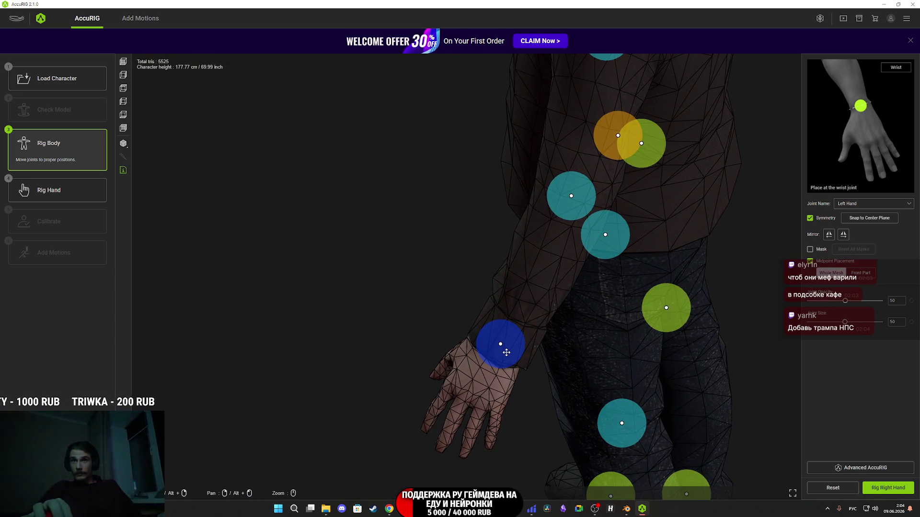
mouse_move(543, 409)
mouse_down()
mouse_move(700, 373)
mouse_move(692, 365)
mouse_move(697, 374)
mouse_move(530, 388)
mouse_move(615, 347)
mouse_move(577, 314)
mouse_move(561, 369)
mouse_up()
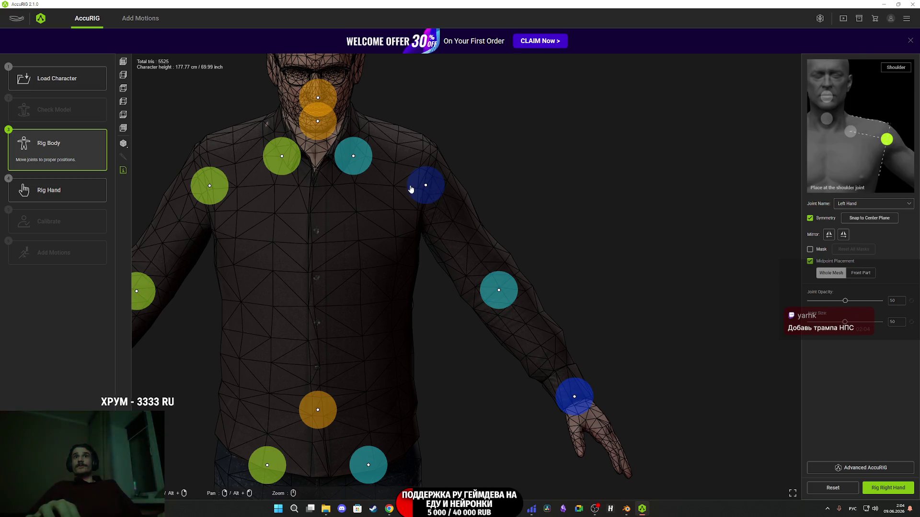
drag(433, 256, 444, 299)
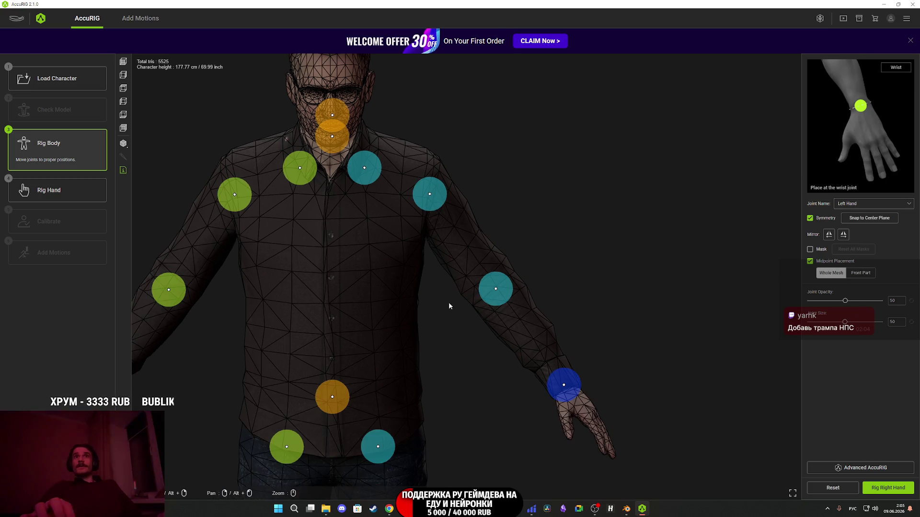
mouse_move(467, 334)
mouse_down()
mouse_move(499, 313)
mouse_move(309, 200)
mouse_up()
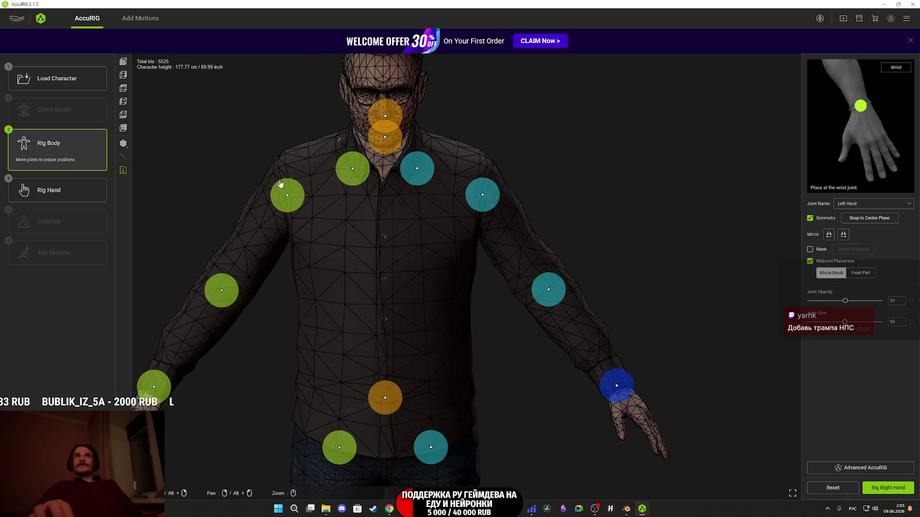
click(124, 66)
scroll(486, 386, down, 6)
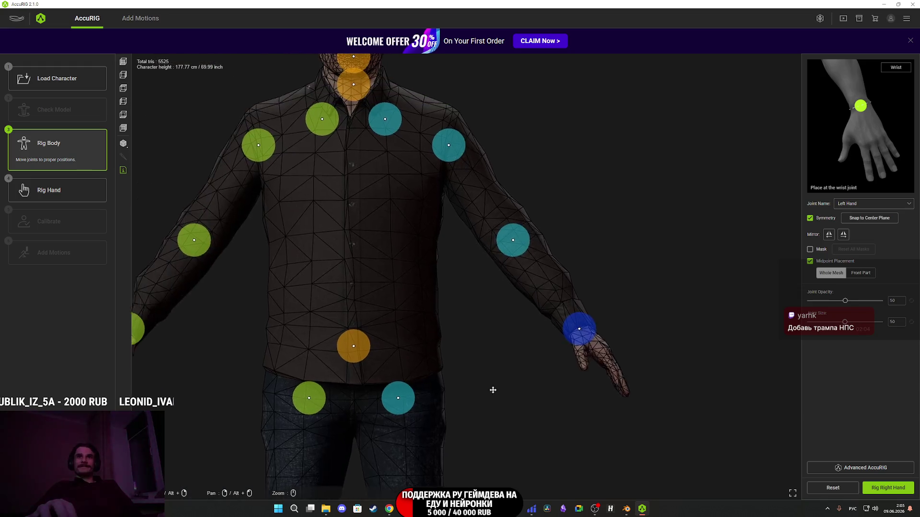
mouse_move(562, 421)
mouse_down()
mouse_move(580, 393)
mouse_move(525, 160)
mouse_up()
scroll(510, 270, up, 3)
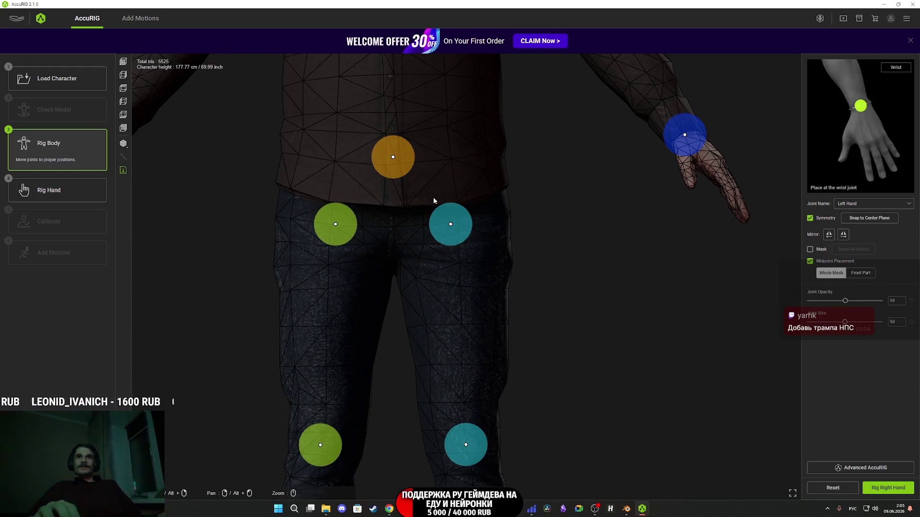
mouse_move(434, 200)
mouse_down()
mouse_move(484, 194)
mouse_move(450, 166)
mouse_move(450, 200)
mouse_move(393, 195)
mouse_move(385, 153)
mouse_up()
click(123, 61)
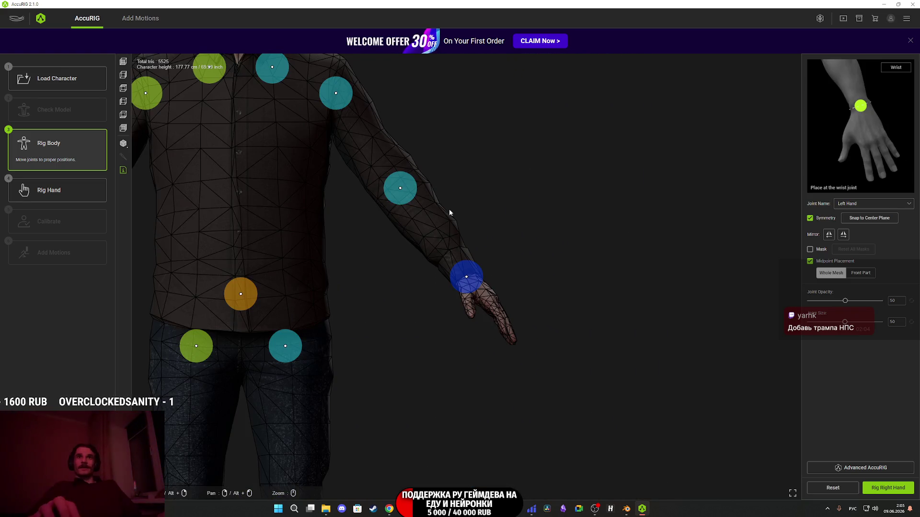
scroll(449, 211, up, 2)
drag(360, 341, 549, 206)
scroll(549, 239, up, 2)
scroll(510, 249, up, 2)
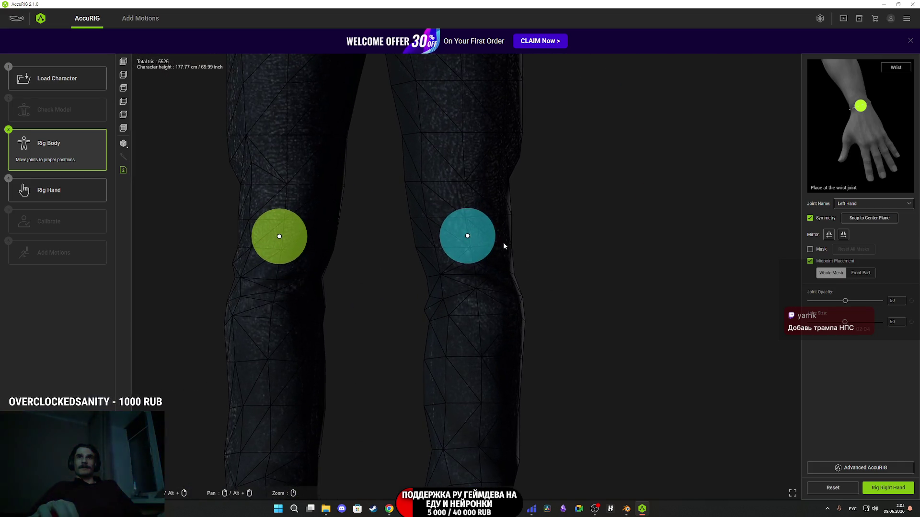
Raise the knee joints slightly and orbit around the legs to check them.
click(468, 236)
scroll(455, 290, down, 2)
drag(477, 280, 477, 273)
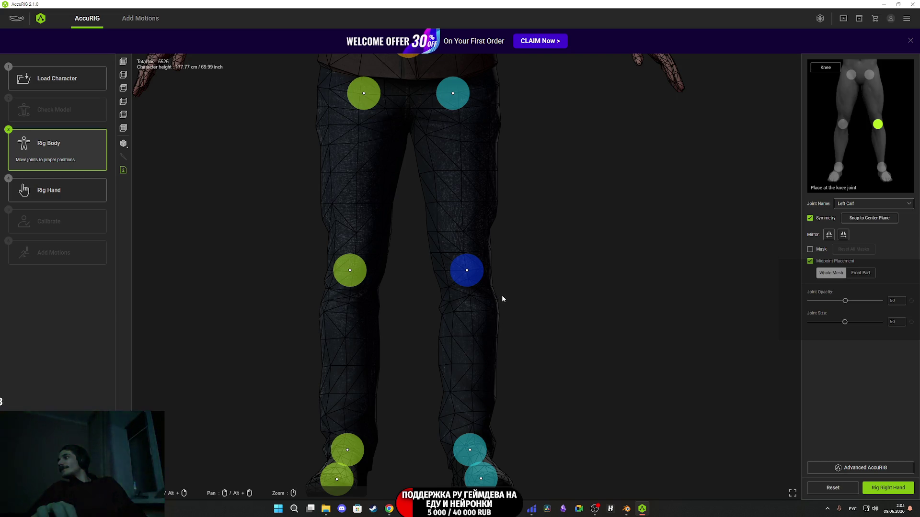
mouse_move(566, 354)
mouse_down()
mouse_move(556, 248)
mouse_move(493, 263)
mouse_move(589, 290)
mouse_move(595, 325)
mouse_move(540, 339)
mouse_move(661, 343)
mouse_move(705, 332)
mouse_move(669, 324)
mouse_move(515, 332)
mouse_move(489, 313)
mouse_up()
scroll(589, 297, up, 3)
Lower the toe-base joints slightly, checking the feet from a side view.
mouse_move(554, 339)
mouse_down()
mouse_move(711, 401)
mouse_move(700, 399)
mouse_move(714, 411)
mouse_move(565, 419)
mouse_move(559, 345)
mouse_move(643, 433)
mouse_move(657, 407)
mouse_up()
drag(439, 384, 447, 413)
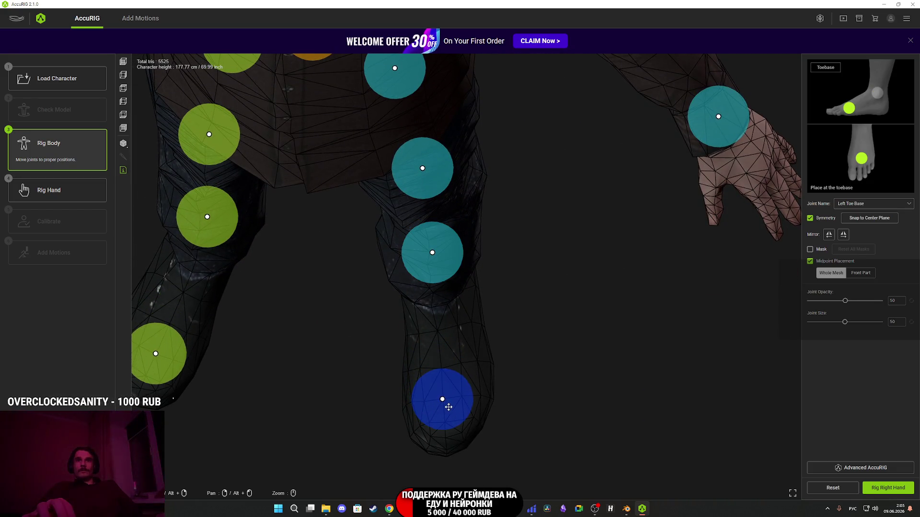
mouse_move(551, 423)
mouse_down()
mouse_move(552, 351)
mouse_move(460, 343)
mouse_move(407, 294)
mouse_move(417, 278)
mouse_move(511, 286)
mouse_move(552, 333)
mouse_move(563, 378)
mouse_move(544, 383)
mouse_up()
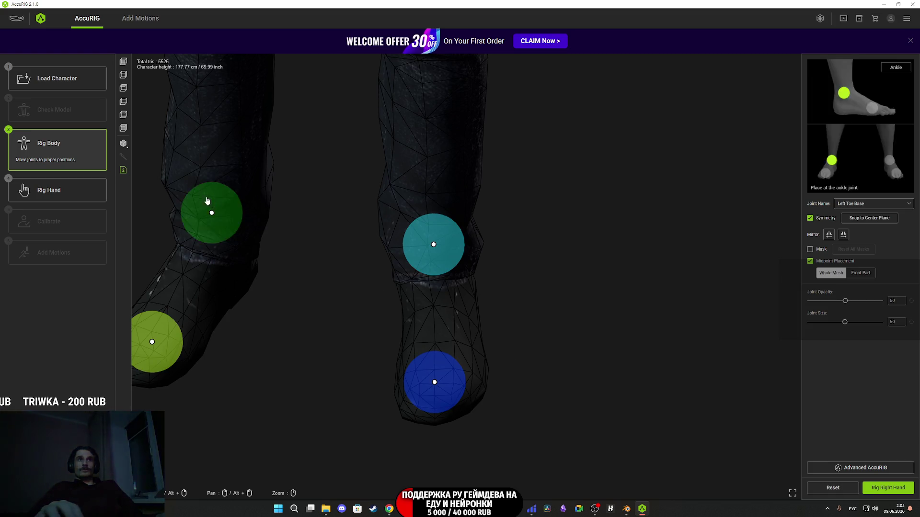
mouse_move(279, 318)
mouse_down()
mouse_move(304, 318)
mouse_move(231, 288)
mouse_move(135, 318)
mouse_move(86, 312)
mouse_move(178, 290)
mouse_move(315, 340)
mouse_move(429, 274)
mouse_move(513, 318)
mouse_move(344, 340)
mouse_move(318, 360)
mouse_move(390, 351)
mouse_move(365, 361)
mouse_move(387, 277)
mouse_move(401, 370)
mouse_move(433, 431)
mouse_move(423, 367)
mouse_move(458, 375)
mouse_move(456, 326)
mouse_move(280, 329)
mouse_move(314, 337)
mouse_move(357, 378)
mouse_move(389, 431)
mouse_move(430, 347)
mouse_move(396, 330)
mouse_move(388, 338)
mouse_move(445, 359)
mouse_move(343, 294)
mouse_move(302, 312)
mouse_move(327, 341)
mouse_move(415, 345)
mouse_move(483, 325)
mouse_move(585, 337)
mouse_up()
scroll(585, 337, down, 5)
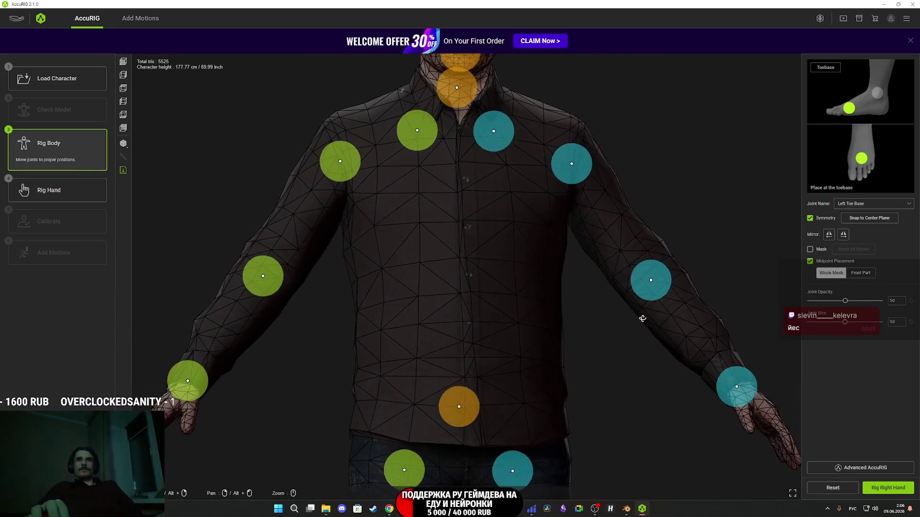
Inspect the head and shoulder joint markers up close from the front.
drag(577, 290, 524, 468)
drag(530, 237, 532, 275)
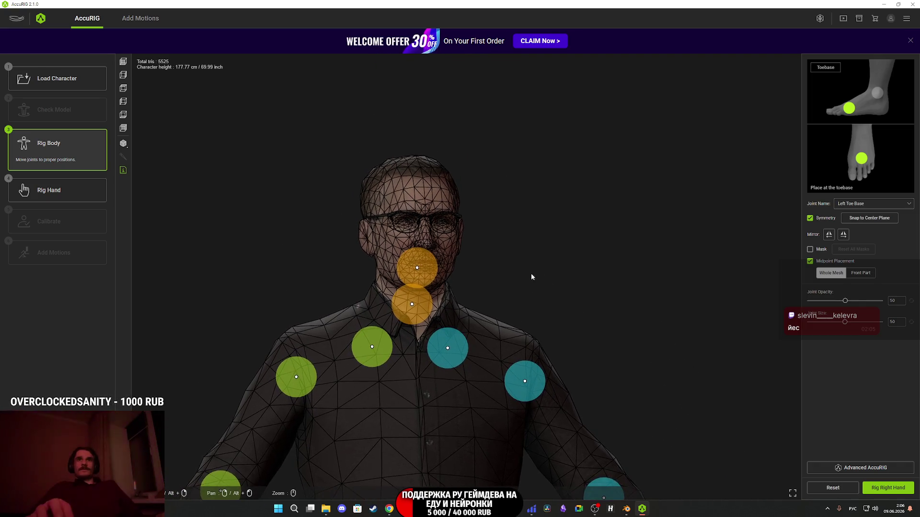
scroll(530, 273, up, 3)
drag(606, 349, 546, 247)
scroll(589, 331, down, 2)
scroll(575, 336, up, 5)
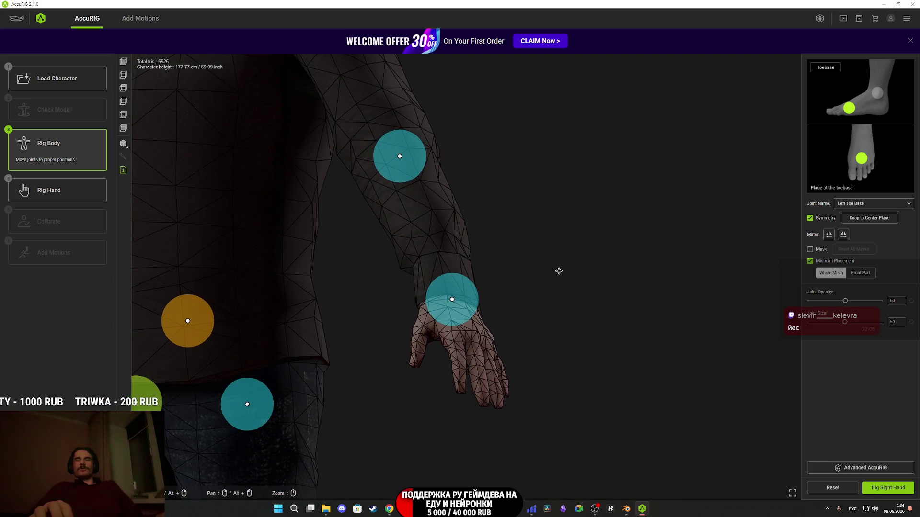
scroll(585, 314, down, 2)
scroll(530, 185, up, 2)
Check the right arm and hand, then finish the body rig and confirm moving to Rig Right Hand.
mouse_move(530, 185)
mouse_down()
mouse_move(528, 240)
mouse_move(489, 207)
mouse_move(478, 210)
mouse_move(552, 211)
mouse_move(602, 224)
mouse_up()
scroll(478, 211, up, 2)
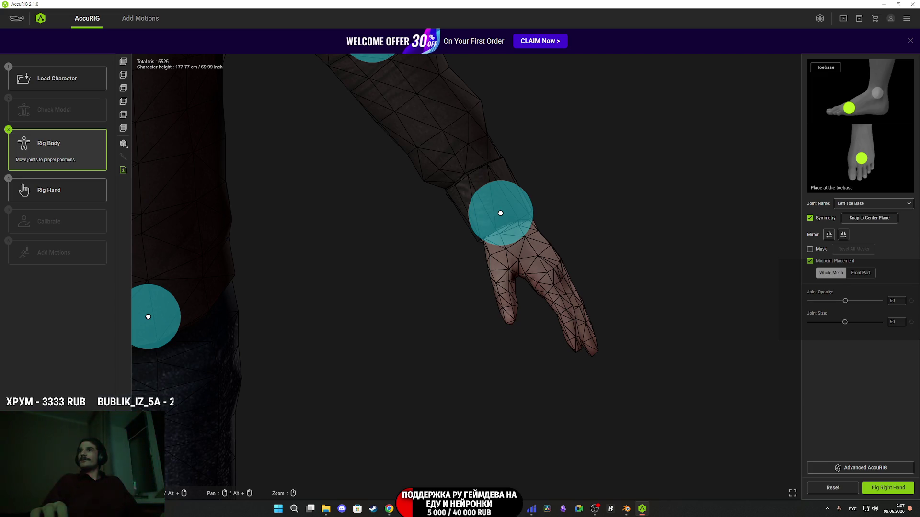
scroll(597, 263, down, 5)
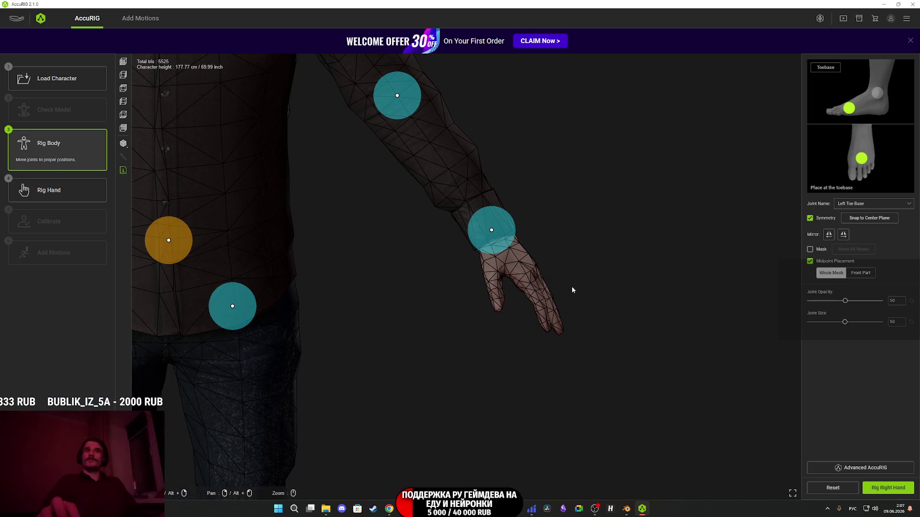
click(886, 489)
click(443, 298)
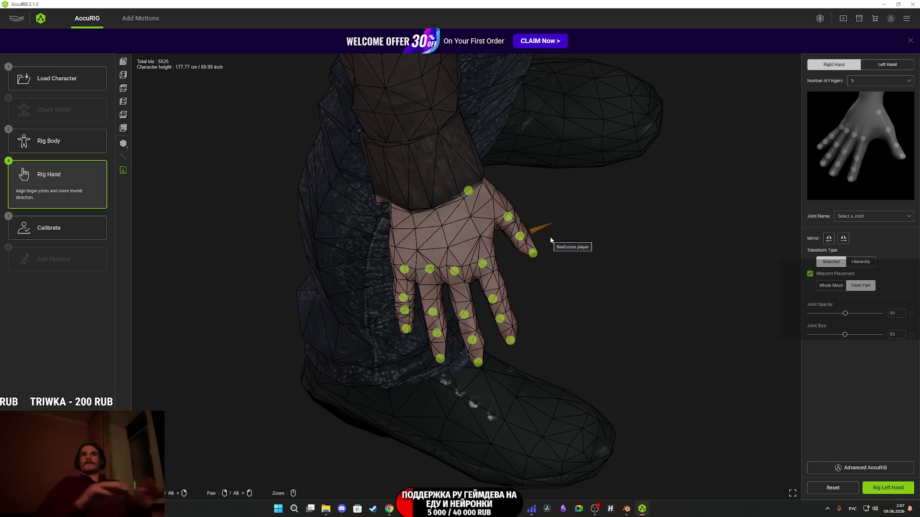
Move the right thumb's tip joint up and right onto the thumb tip, orbiting to check the palm.
mouse_move(554, 255)
mouse_down()
mouse_move(575, 289)
mouse_move(589, 291)
mouse_move(495, 288)
mouse_move(468, 304)
mouse_move(490, 307)
mouse_move(442, 317)
mouse_move(477, 305)
mouse_move(485, 272)
mouse_move(533, 279)
mouse_move(502, 290)
mouse_up()
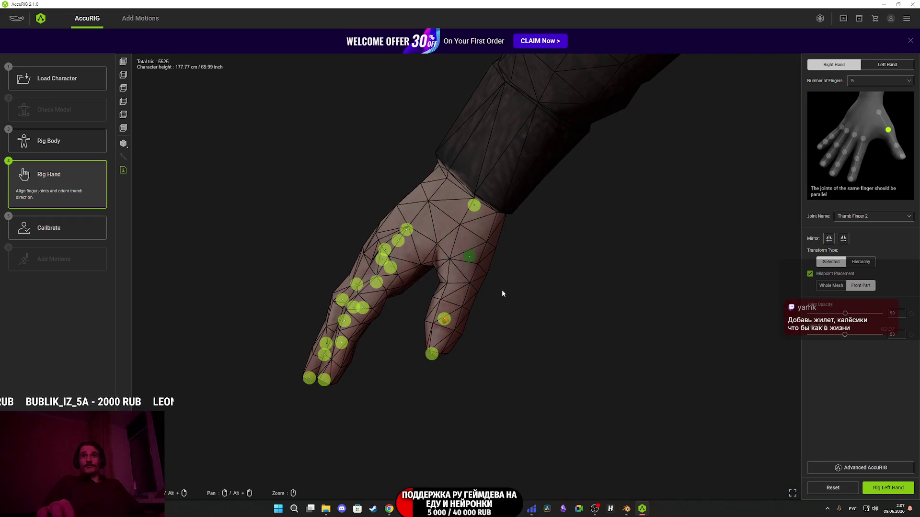
click(442, 322)
drag(443, 320, 450, 307)
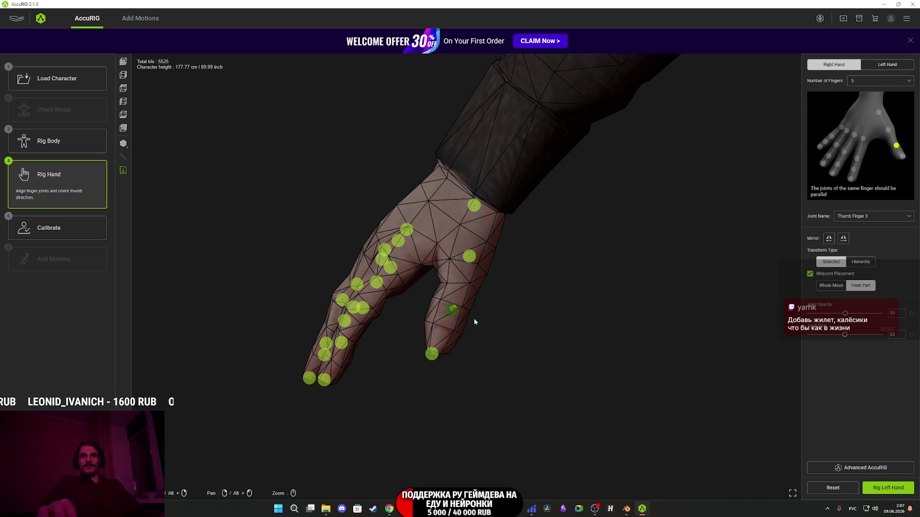
drag(484, 336, 446, 321)
mouse_move(516, 333)
mouse_down()
mouse_move(612, 339)
mouse_move(622, 345)
mouse_move(612, 354)
mouse_move(636, 357)
mouse_move(642, 329)
mouse_move(538, 386)
mouse_up()
Select the right index finger's base and middle joints while orbiting around the hand.
click(464, 319)
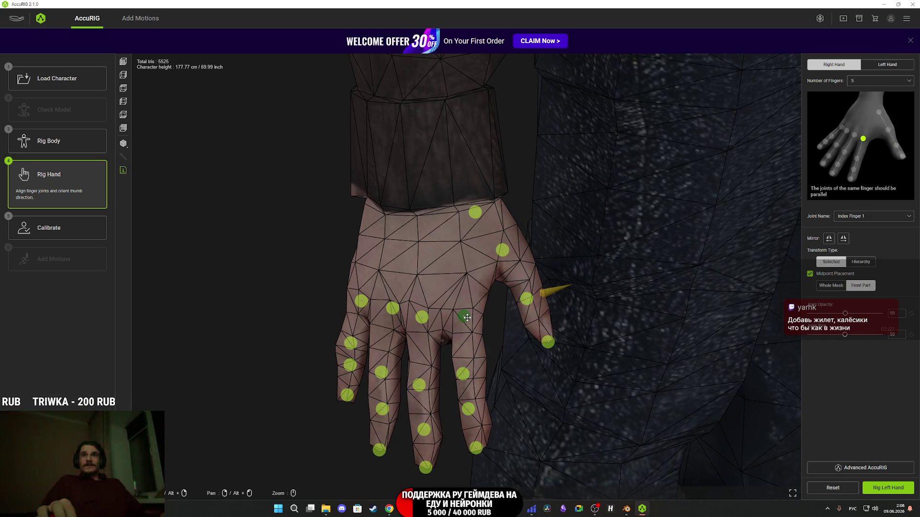
drag(486, 345, 551, 366)
click(503, 363)
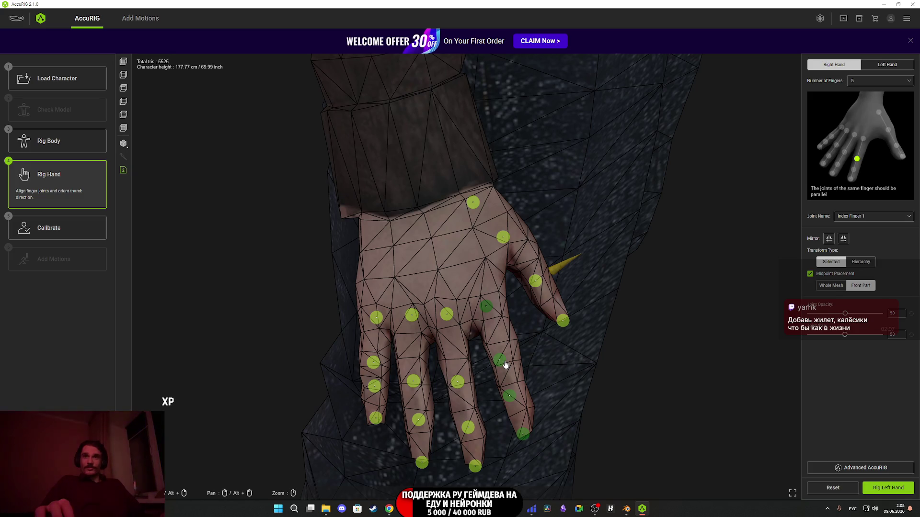
click(505, 364)
mouse_move(529, 389)
mouse_down()
mouse_move(550, 382)
mouse_move(516, 399)
mouse_move(508, 383)
mouse_move(514, 397)
mouse_move(566, 383)
mouse_move(551, 374)
mouse_move(546, 336)
mouse_move(502, 303)
mouse_up()
Review the index finger's base, middle and tip joints, then pick Middle Finger 1.
click(497, 302)
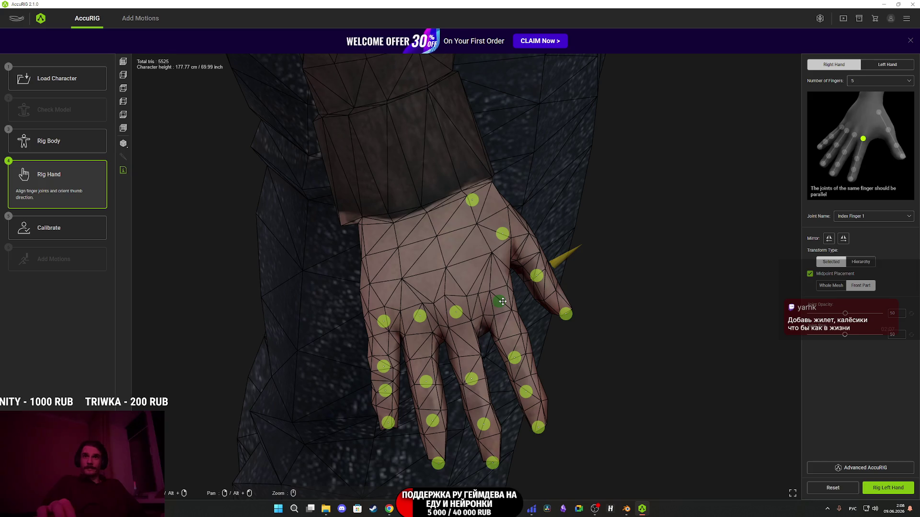
click(517, 358)
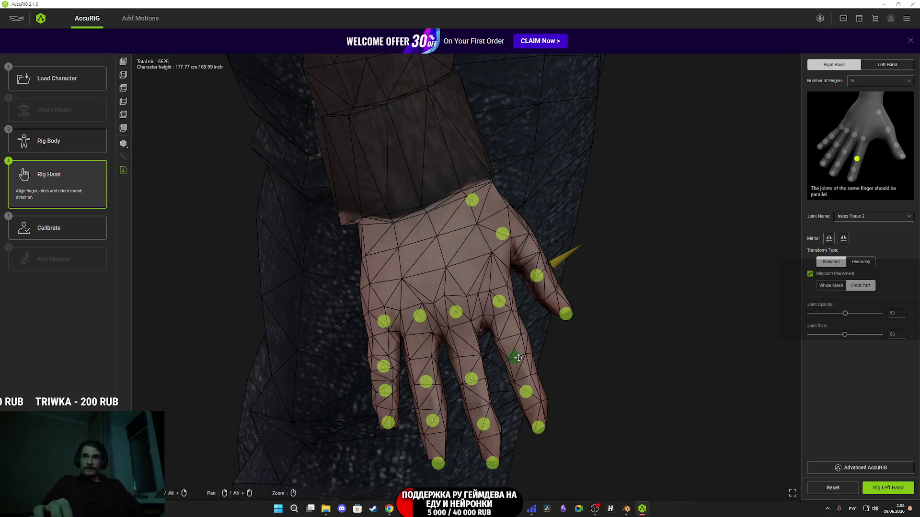
click(528, 391)
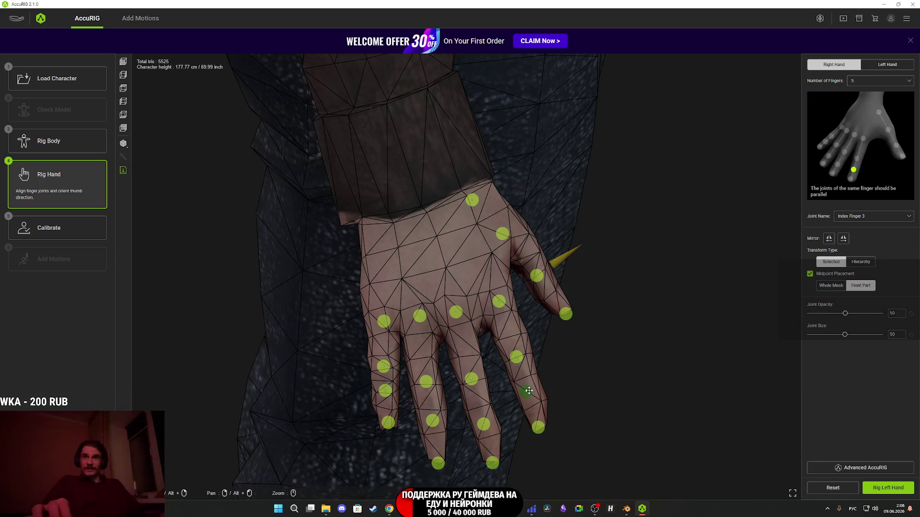
mouse_move(548, 419)
mouse_down()
mouse_move(530, 394)
mouse_move(555, 412)
mouse_up()
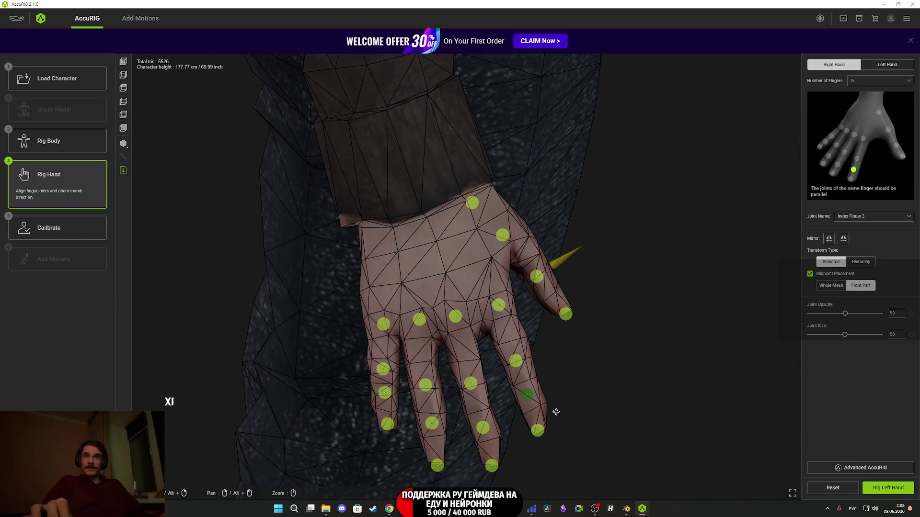
mouse_move(477, 353)
mouse_down()
mouse_move(484, 337)
mouse_move(473, 346)
mouse_up()
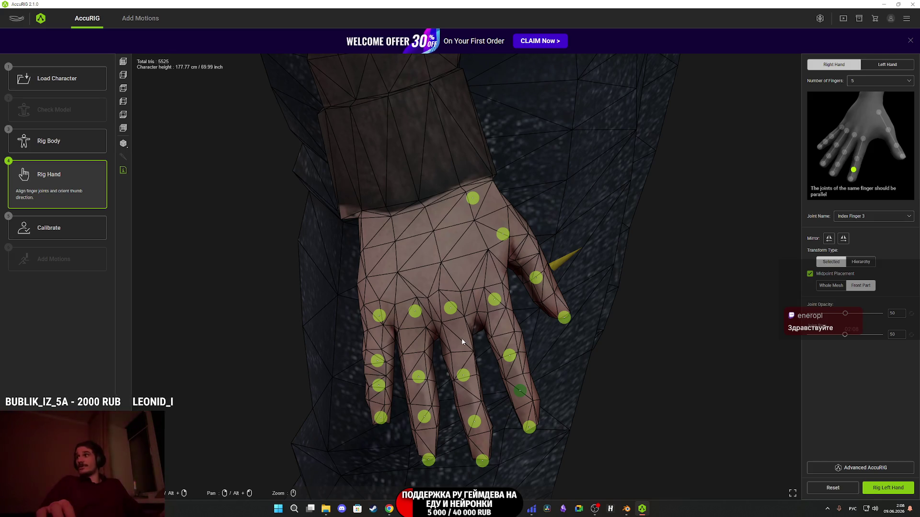
scroll(458, 330, up, 3)
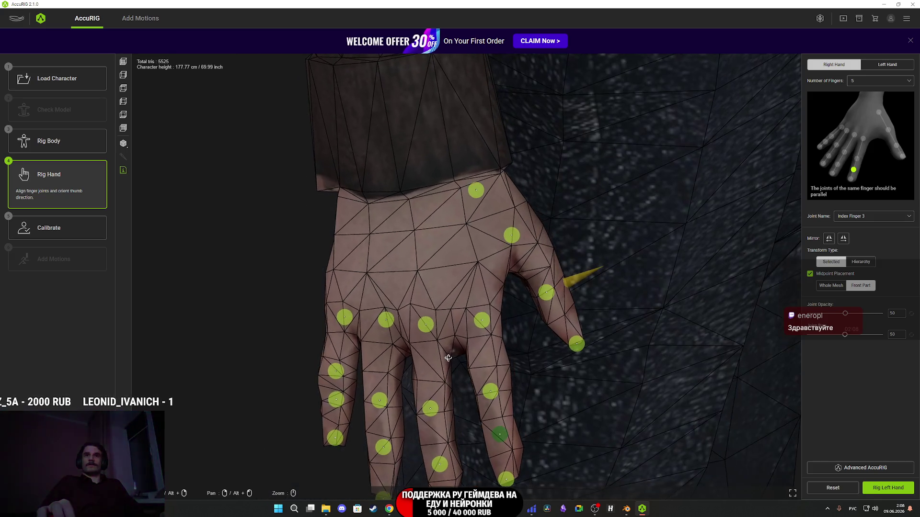
drag(453, 332, 465, 324)
click(449, 288)
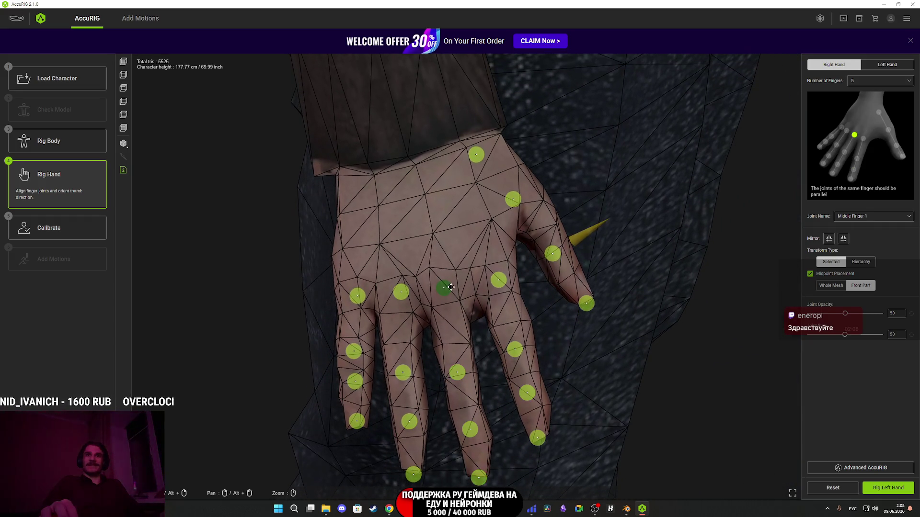
Adjust the right middle finger's second and third joints.
drag(476, 364, 469, 369)
click(464, 369)
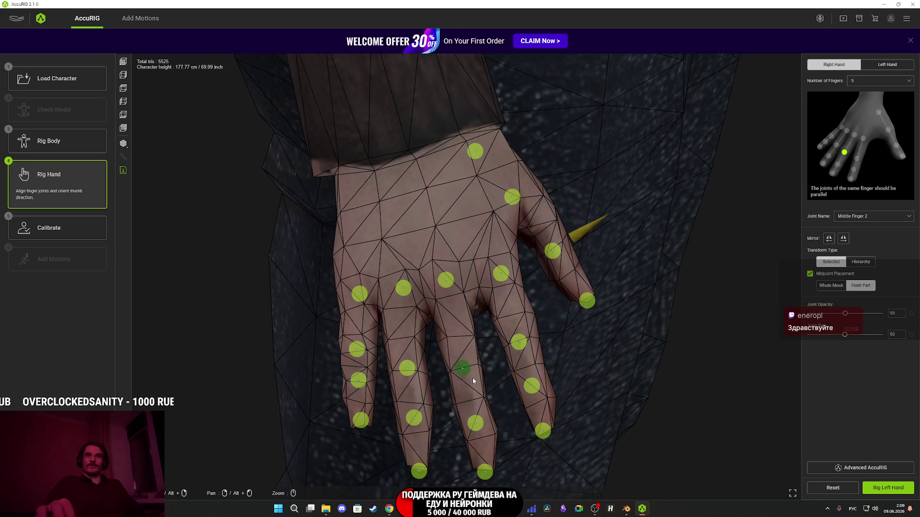
mouse_move(489, 413)
mouse_down()
mouse_move(481, 387)
mouse_move(476, 424)
mouse_move(489, 407)
mouse_move(498, 420)
mouse_move(484, 340)
mouse_up()
click(472, 395)
Adjust the right ring finger's base, second and third joints.
click(446, 280)
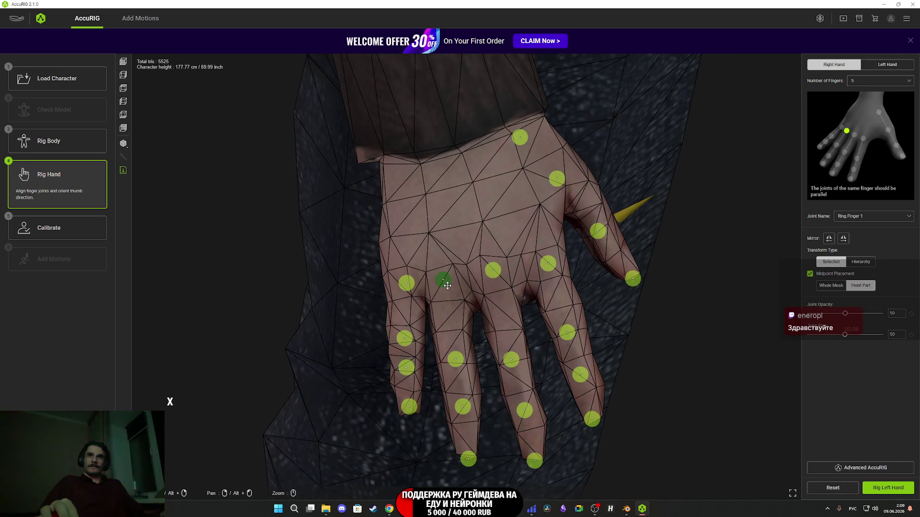
click(458, 360)
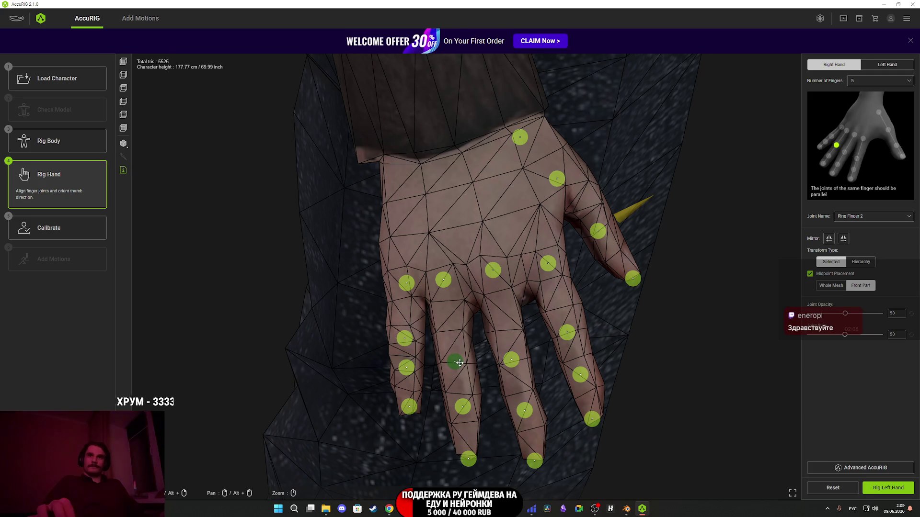
click(465, 410)
click(468, 412)
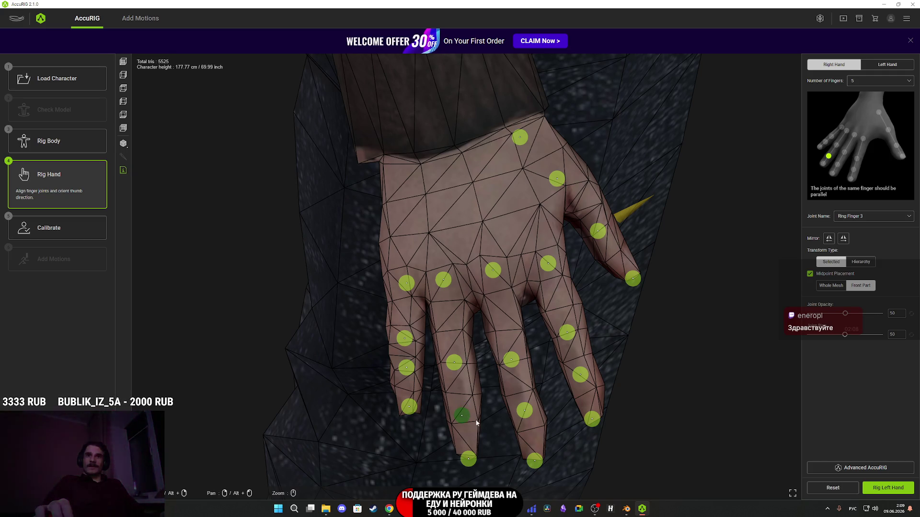
Align the pinky's joints down to the fingertip, then switch to rigging the left hand.
mouse_move(479, 394)
mouse_down()
mouse_move(510, 353)
mouse_move(497, 338)
mouse_up()
click(484, 314)
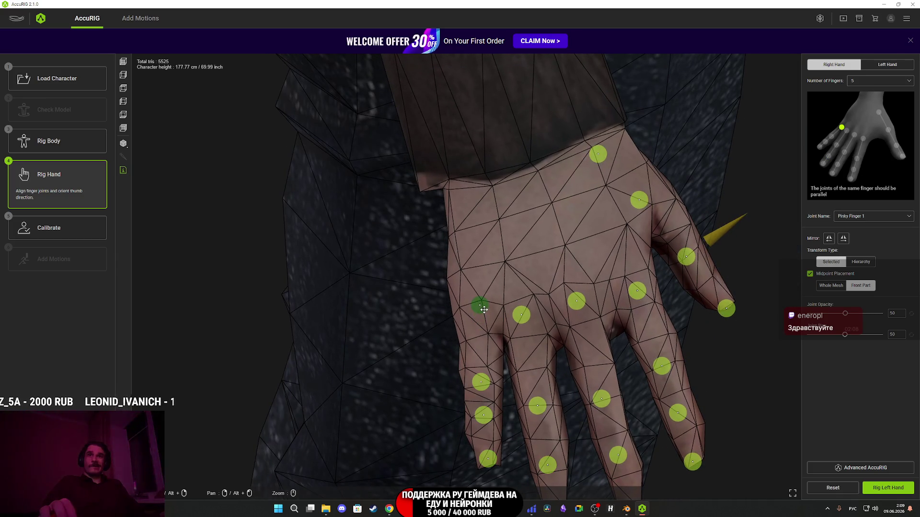
click(484, 384)
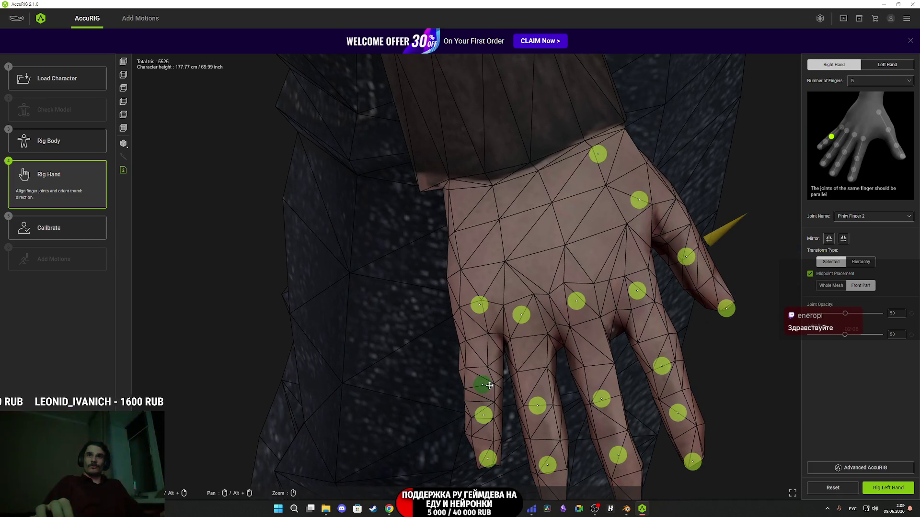
drag(485, 415, 487, 422)
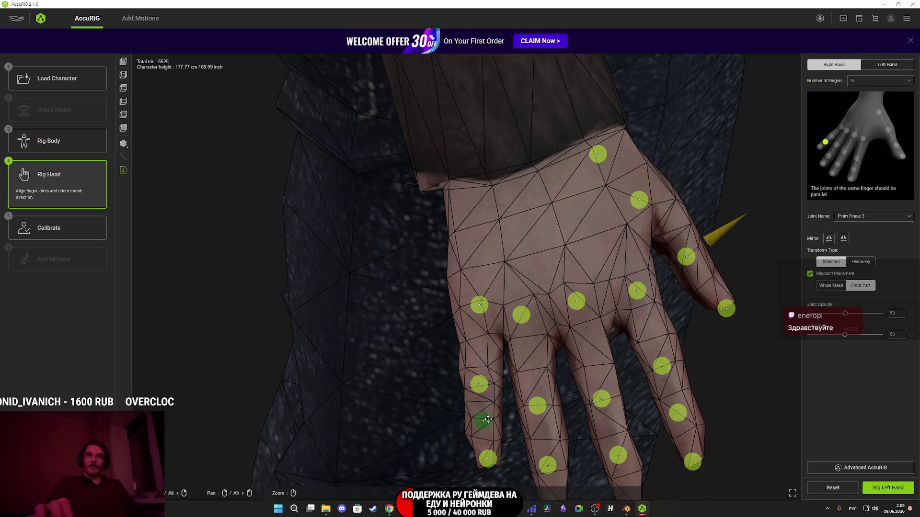
click(488, 460)
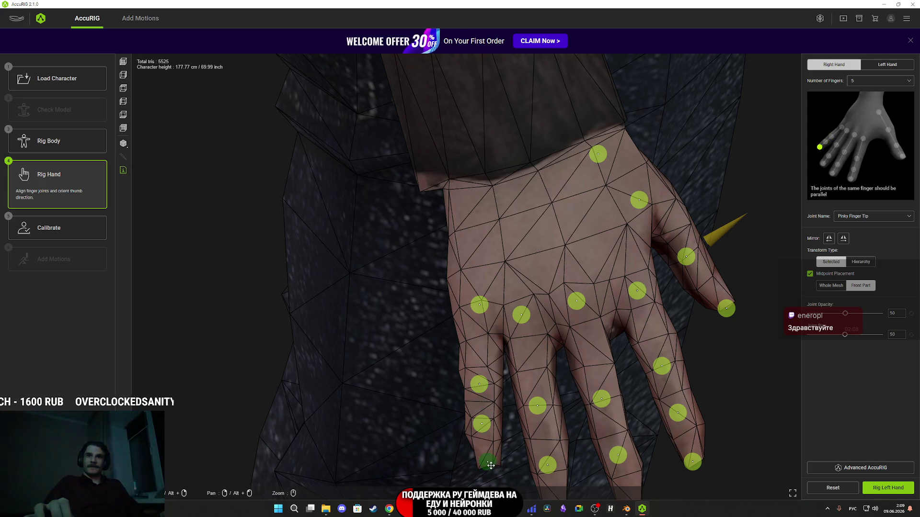
drag(497, 460, 688, 436)
click(889, 488)
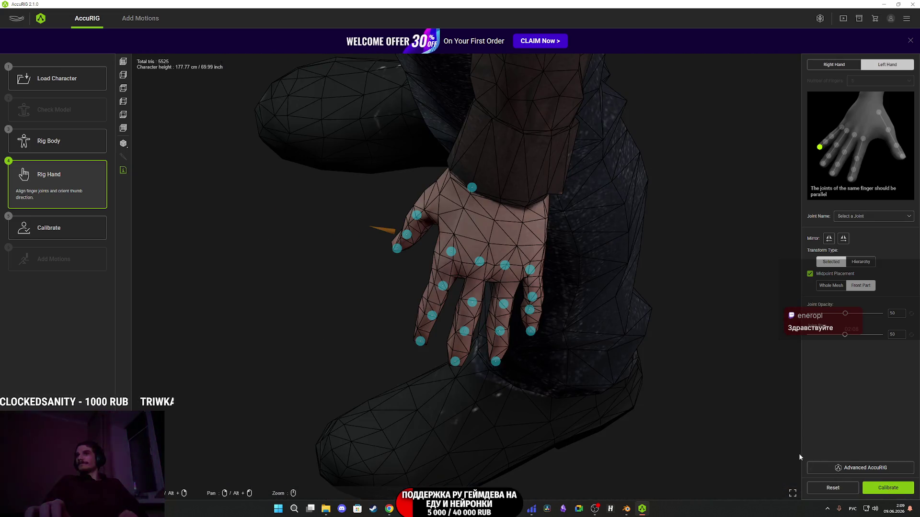
Mirror the right-hand joint layout onto the left hand and orbit in to face it.
click(843, 238)
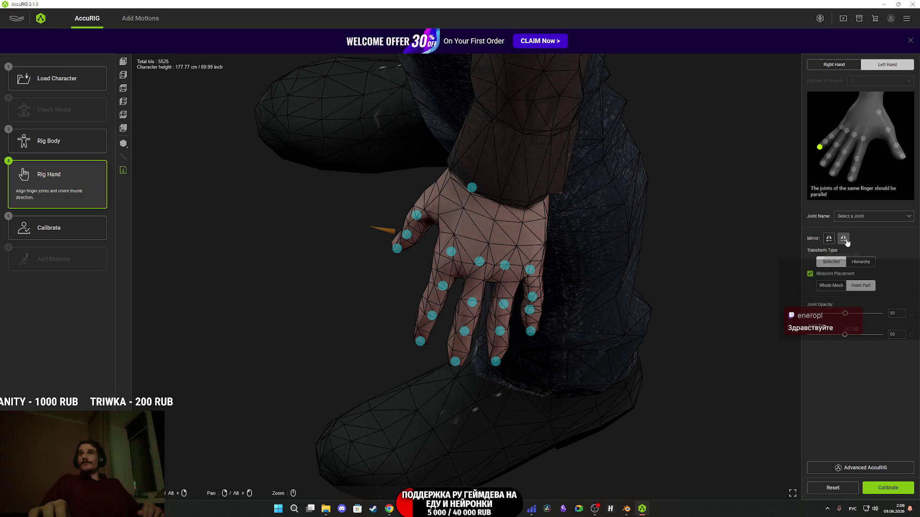
mouse_move(632, 292)
mouse_down()
mouse_move(606, 316)
mouse_move(603, 288)
mouse_up()
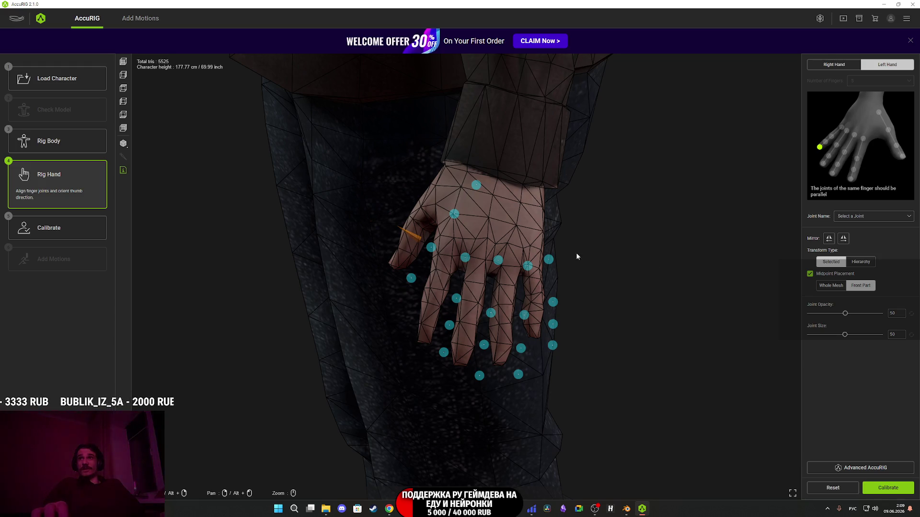
scroll(558, 287, up, 2)
mouse_move(558, 287)
mouse_down()
mouse_move(630, 339)
mouse_move(616, 345)
mouse_move(635, 333)
mouse_move(646, 363)
mouse_move(659, 343)
mouse_move(745, 343)
mouse_move(733, 343)
mouse_up()
Nudge the left thumb's third joint up and right, checking the tip, second and base joints.
click(421, 339)
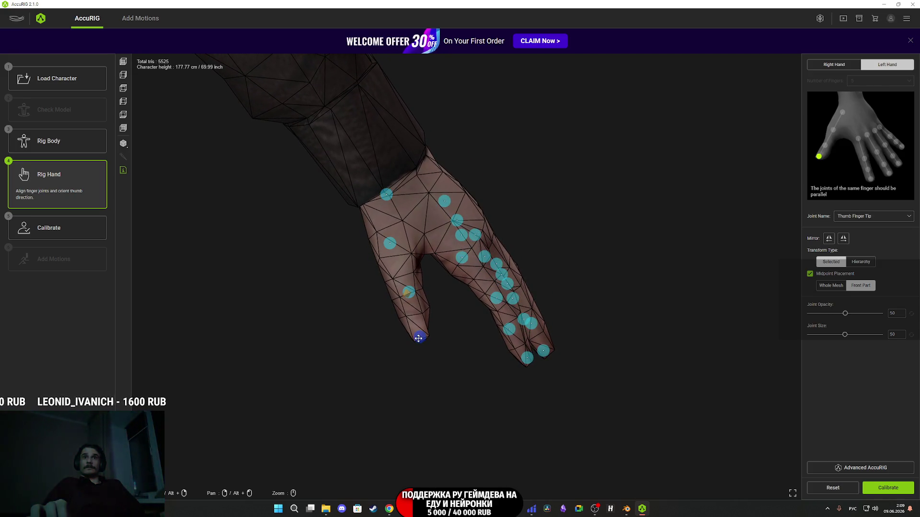
click(408, 298)
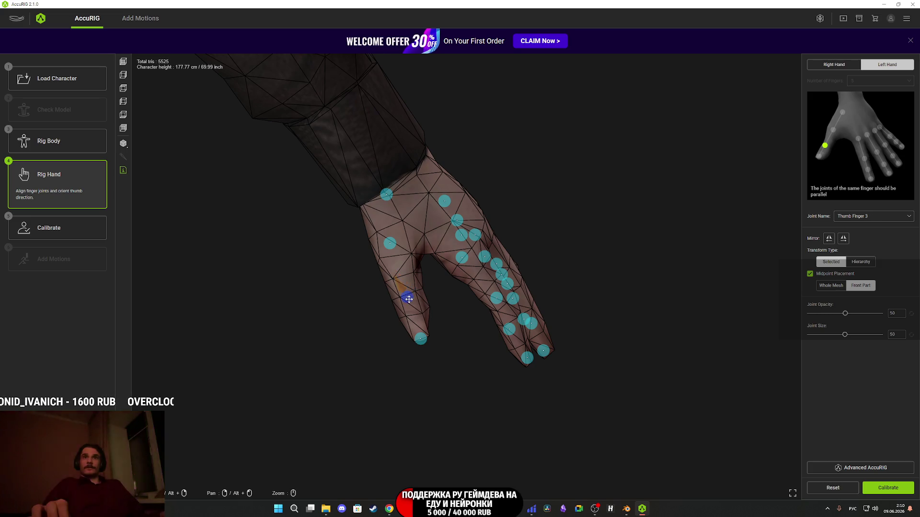
drag(408, 302, 411, 300)
click(391, 243)
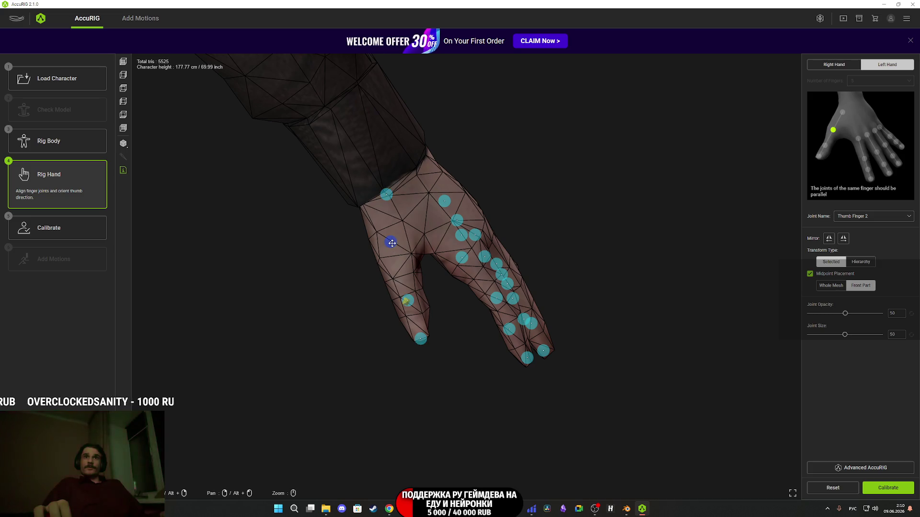
click(390, 198)
Recheck the thumb's second joint from the back and move the index base joint onto its knuckle.
mouse_move(419, 235)
mouse_down()
mouse_move(453, 181)
mouse_move(454, 154)
mouse_up()
click(423, 184)
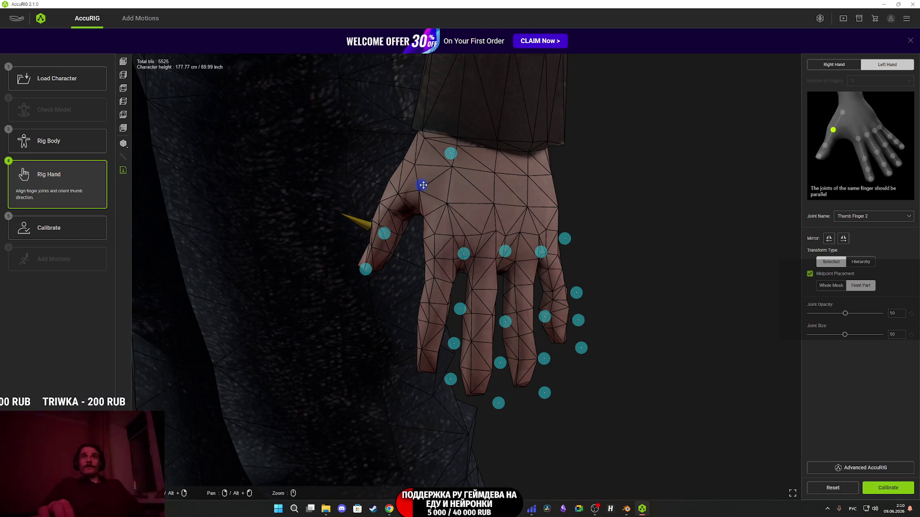
drag(431, 247, 397, 277)
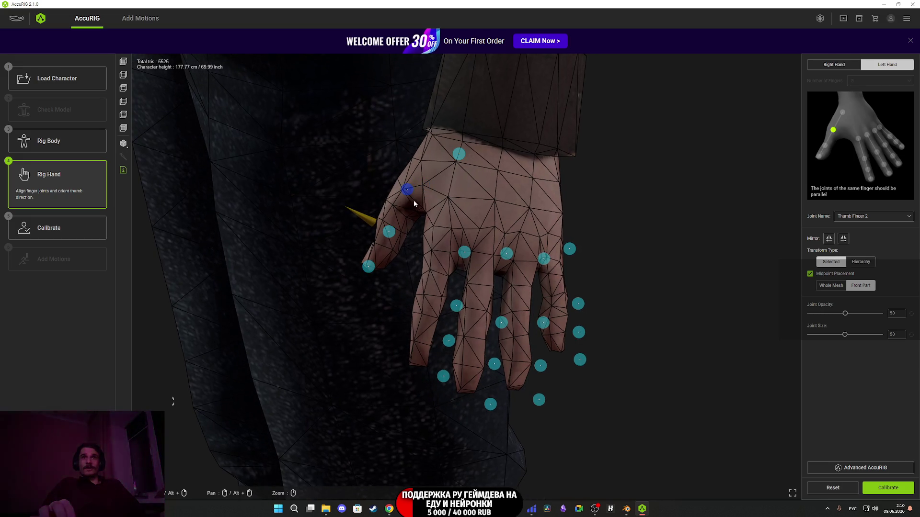
drag(426, 279, 414, 280)
drag(462, 254, 443, 244)
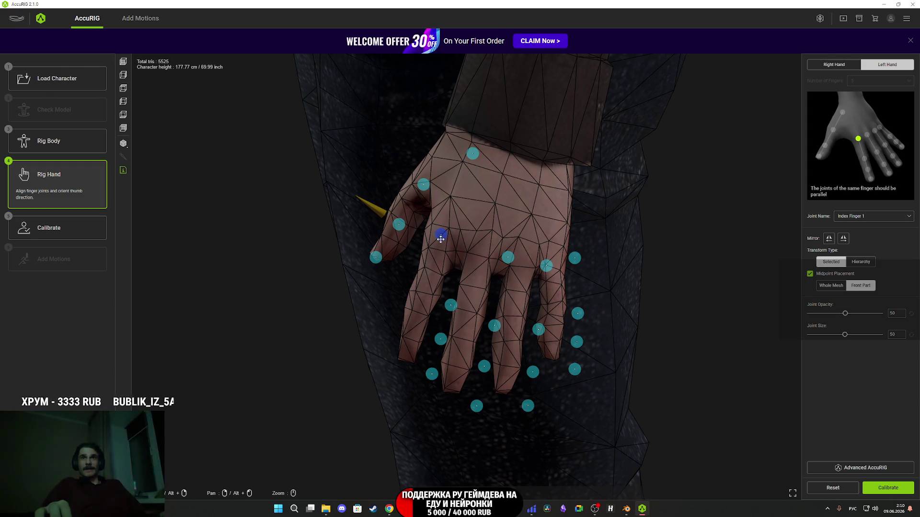
Drag the left index and middle finger joints, knuckle to tip, onto their fingers.
drag(451, 305, 424, 306)
drag(441, 339, 413, 338)
drag(430, 373, 405, 363)
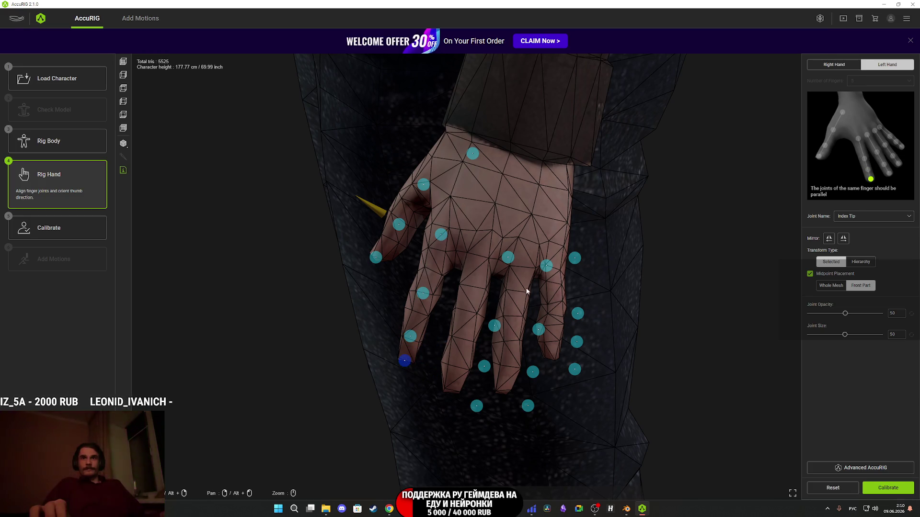
drag(507, 258, 501, 252)
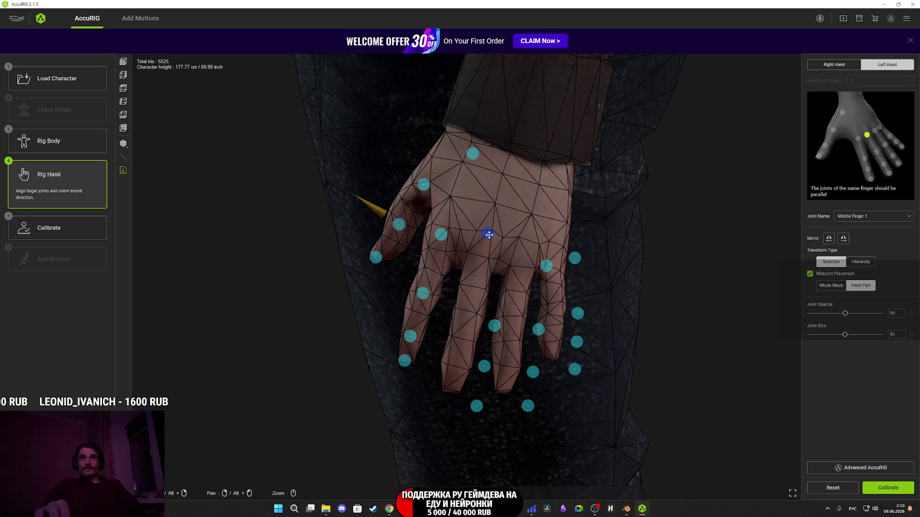
drag(496, 325, 471, 319)
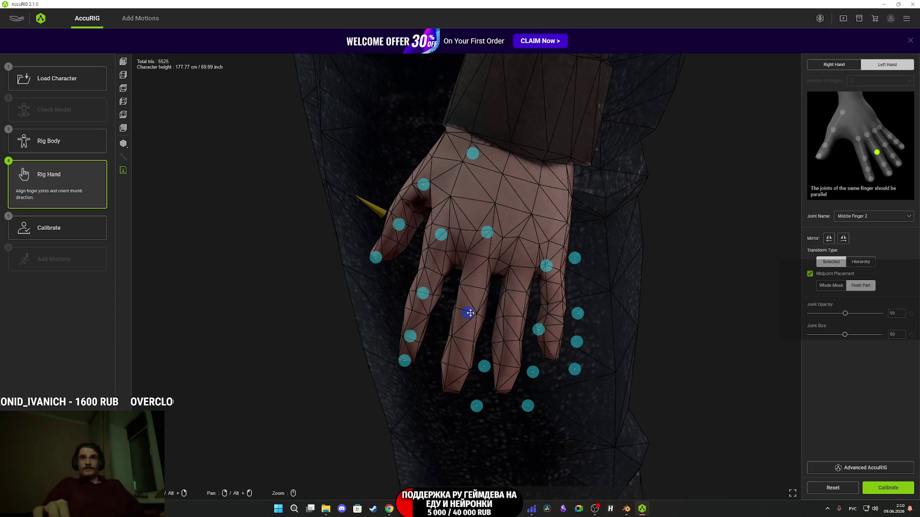
drag(484, 368, 477, 370)
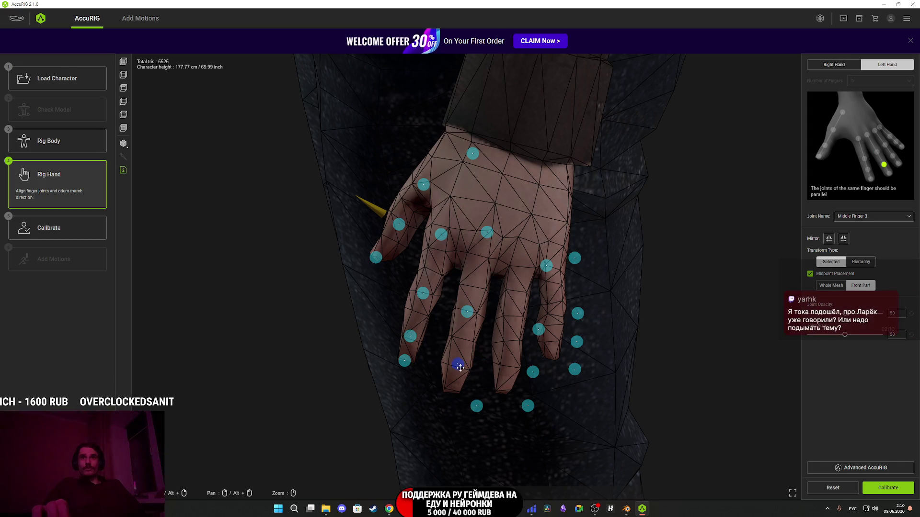
drag(477, 406, 456, 394)
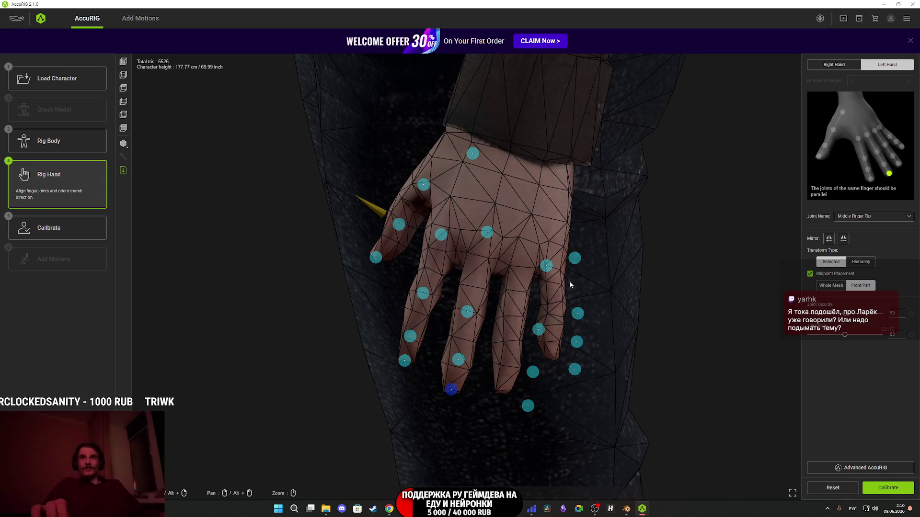
Move the left ring finger's base, second, third and tip joints onto the finger.
drag(546, 266, 528, 244)
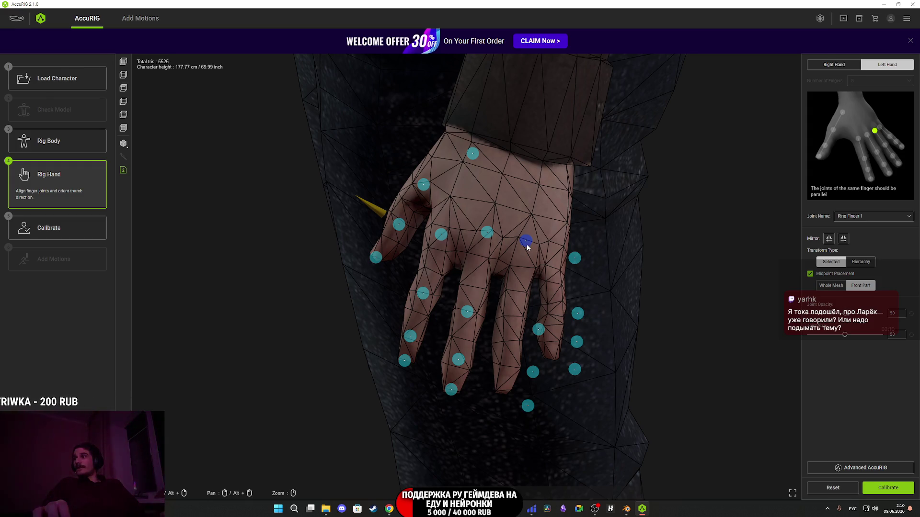
drag(539, 329, 512, 318)
drag(533, 372, 517, 369)
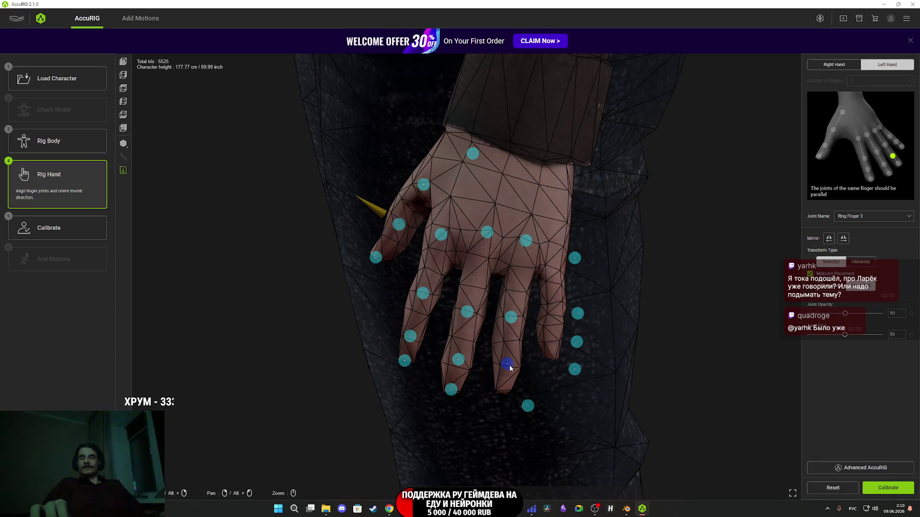
mouse_move(527, 408)
mouse_down()
mouse_move(503, 393)
mouse_move(524, 374)
mouse_move(484, 376)
mouse_move(494, 374)
mouse_up()
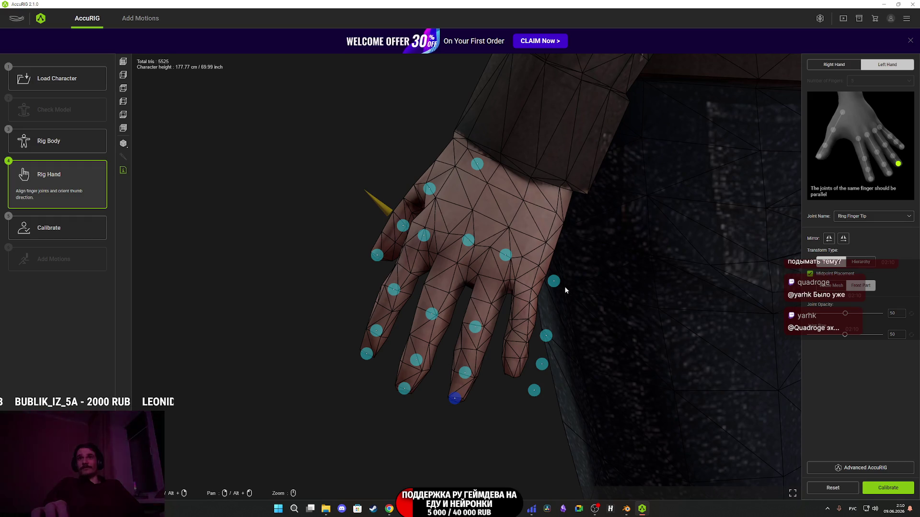
Align the four pinky finger joints from knuckle to fingertip on the left hand.
drag(555, 282, 530, 271)
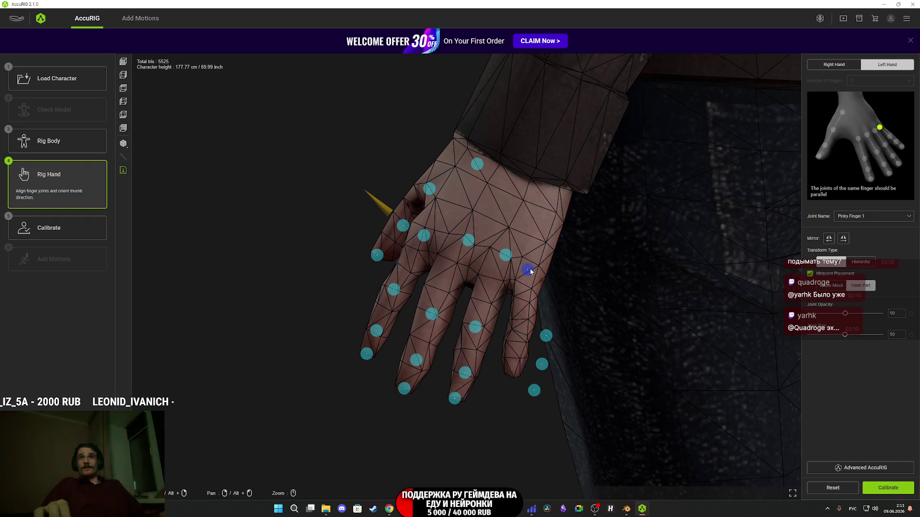
drag(547, 337, 524, 327)
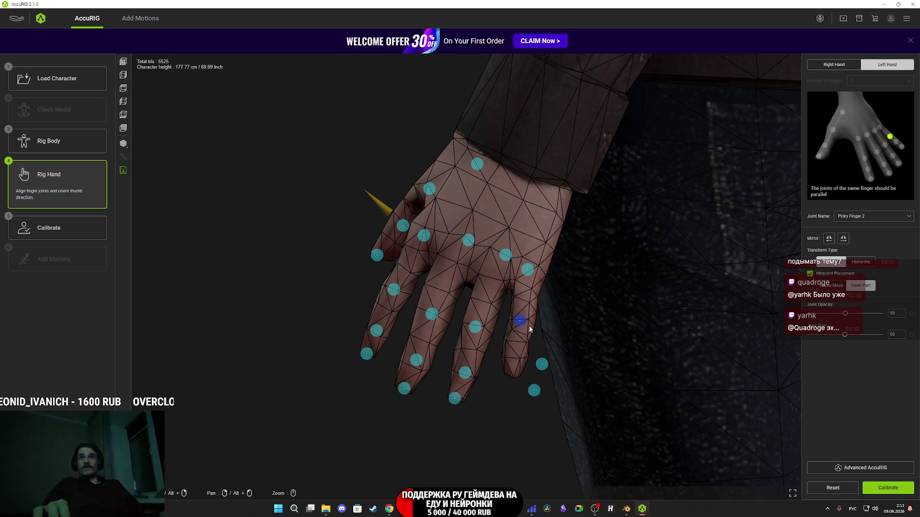
drag(542, 364, 515, 349)
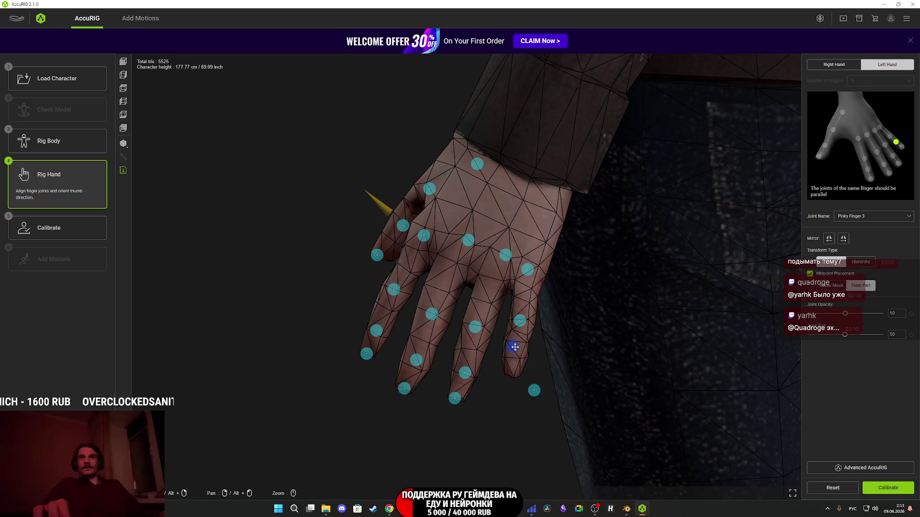
mouse_move(537, 391)
mouse_down()
mouse_move(484, 331)
mouse_move(538, 367)
mouse_move(548, 403)
mouse_up()
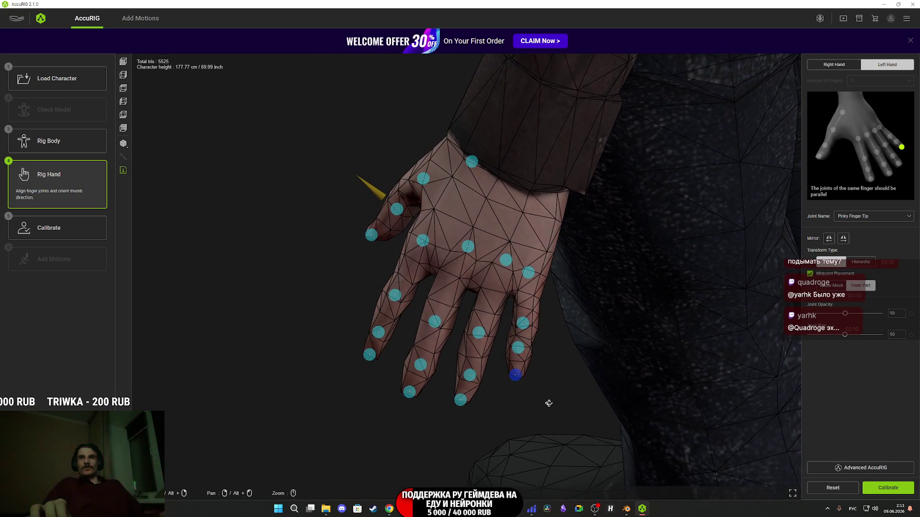
click(530, 273)
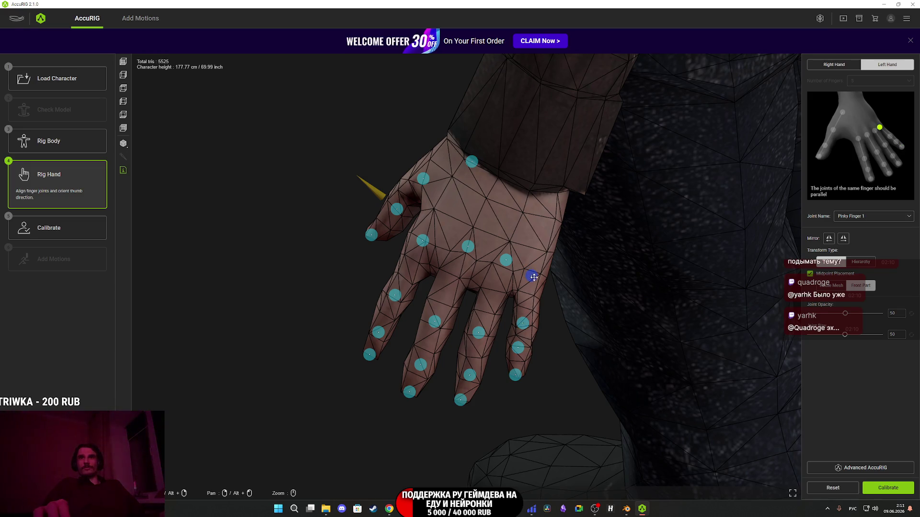
click(523, 324)
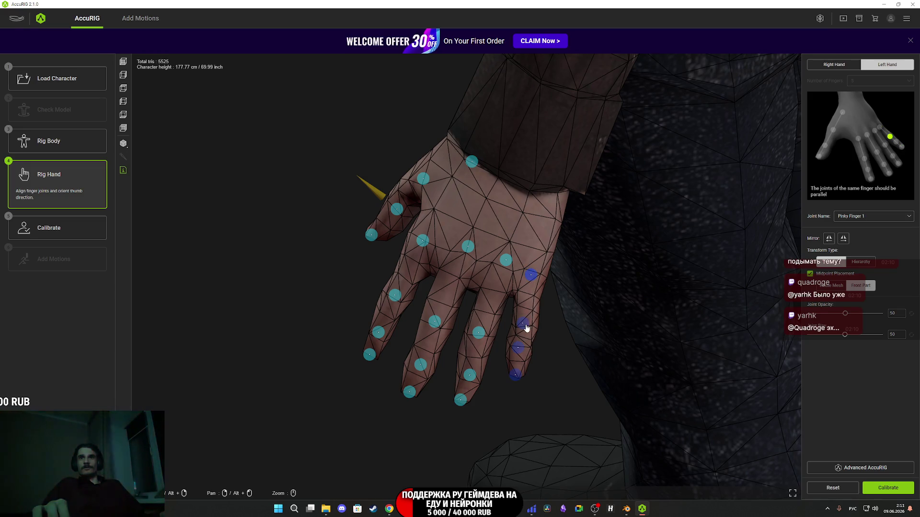
click(519, 350)
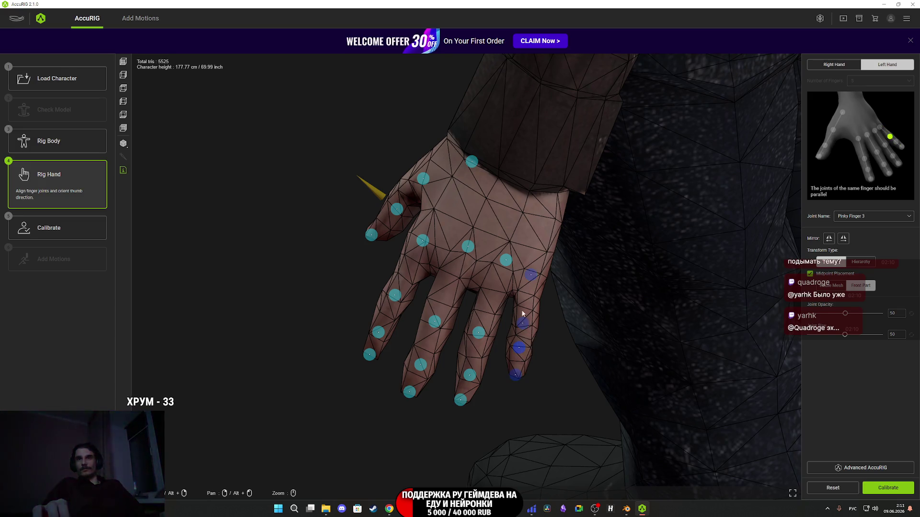
Move the Middle Finger 1 joint into place, then start calibrating the rig.
mouse_move(499, 263)
mouse_down()
mouse_move(512, 291)
mouse_move(504, 263)
mouse_move(495, 276)
mouse_up()
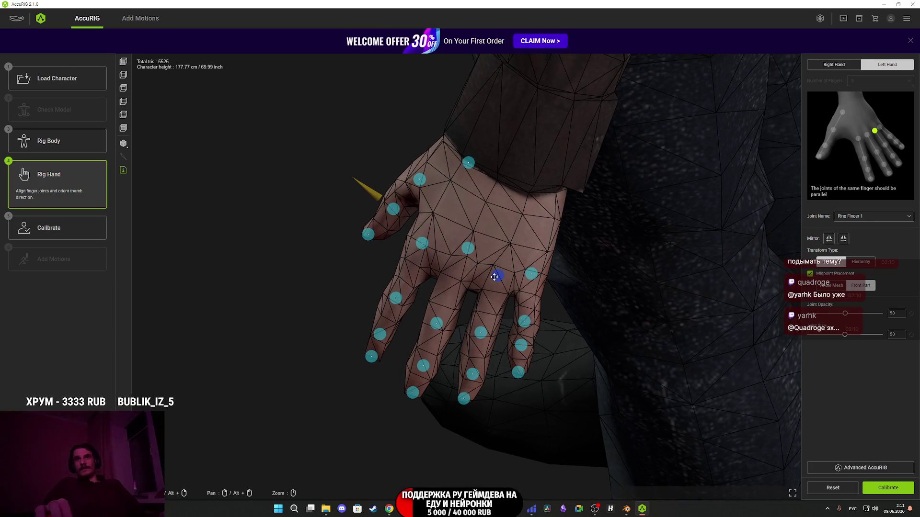
drag(468, 249, 457, 265)
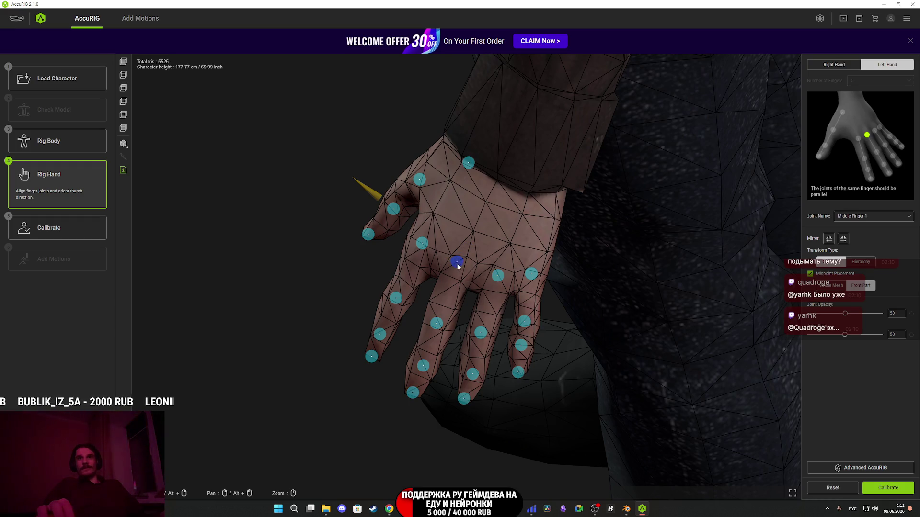
mouse_move(341, 287)
mouse_down()
mouse_move(353, 278)
mouse_move(351, 294)
mouse_move(336, 283)
mouse_up()
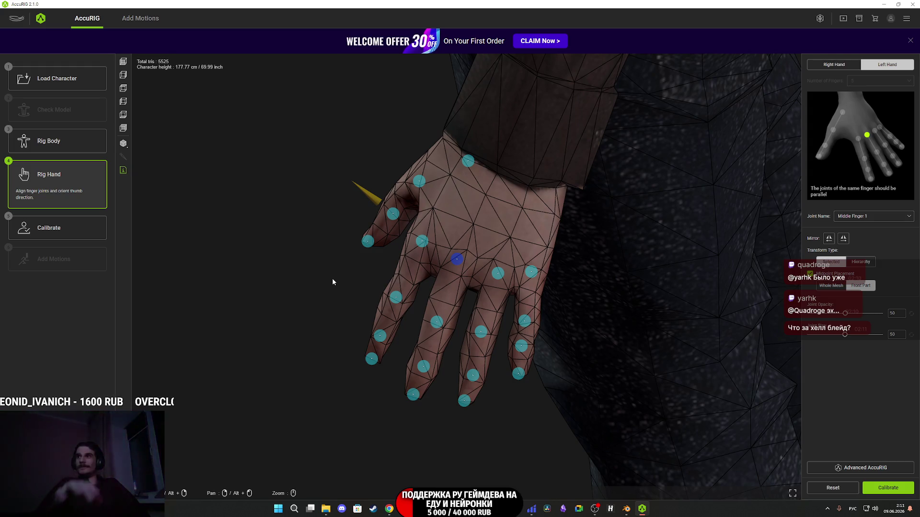
mouse_move(612, 322)
mouse_down()
mouse_move(643, 314)
mouse_move(649, 293)
mouse_up()
click(876, 487)
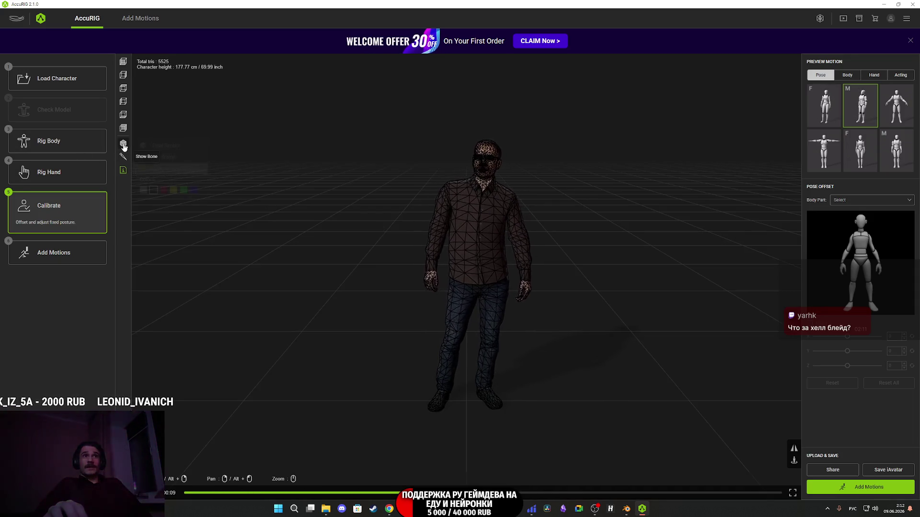
Show the rigged bespectacled man fully textured and view him from front and low side angles.
click(159, 146)
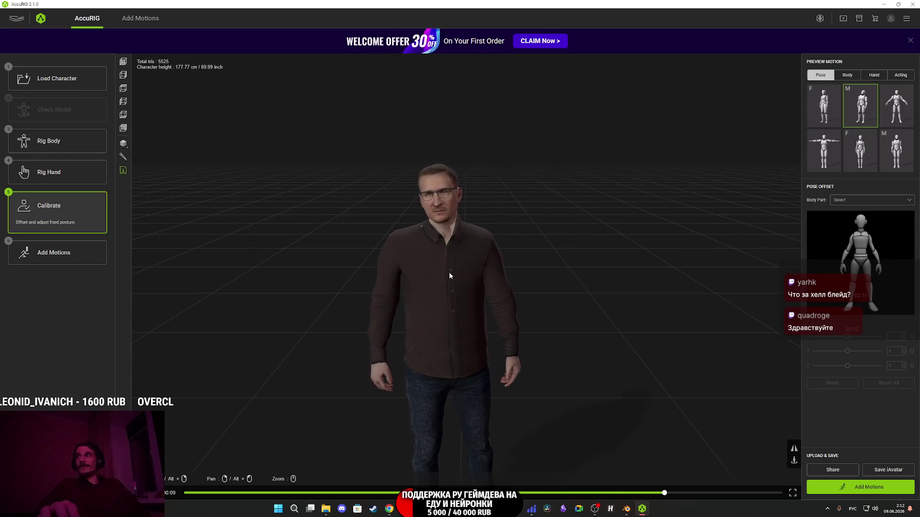
scroll(475, 256, up, 3)
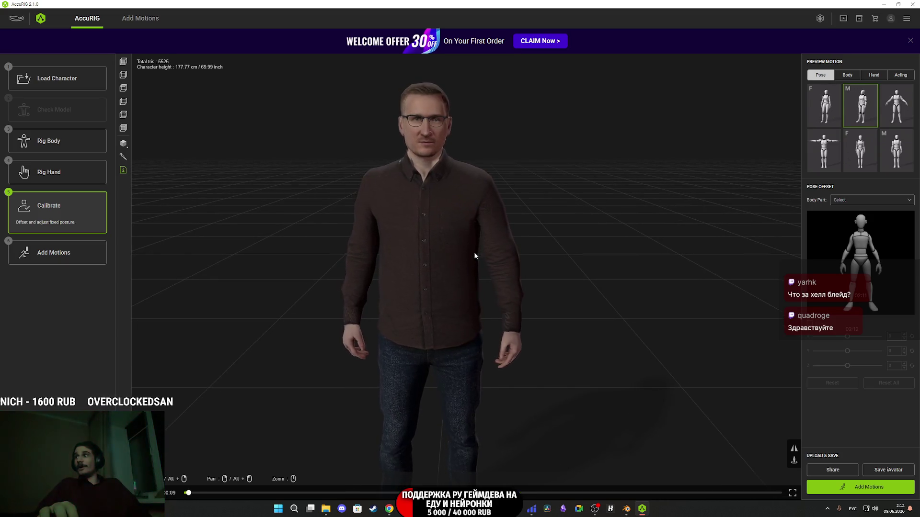
mouse_move(510, 290)
mouse_down()
mouse_move(559, 304)
mouse_move(470, 292)
mouse_move(424, 251)
mouse_move(548, 261)
mouse_up()
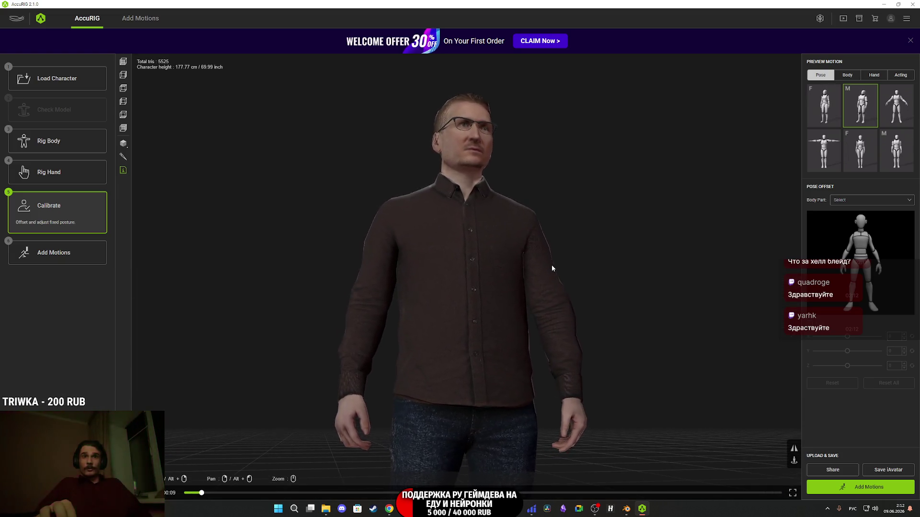
mouse_move(494, 327)
mouse_down()
mouse_move(425, 435)
mouse_move(467, 420)
mouse_move(374, 449)
mouse_up()
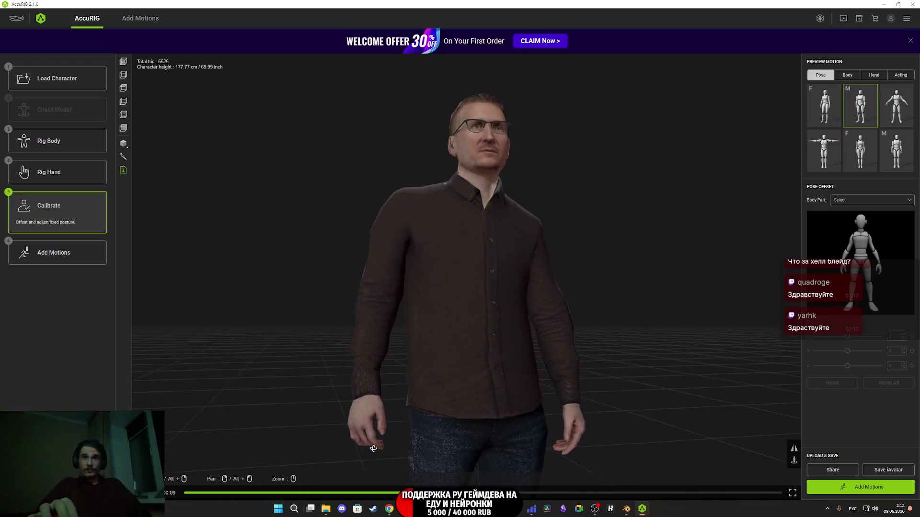
Preview a Hand gesture motion on the rigged character from a frontal view.
click(874, 76)
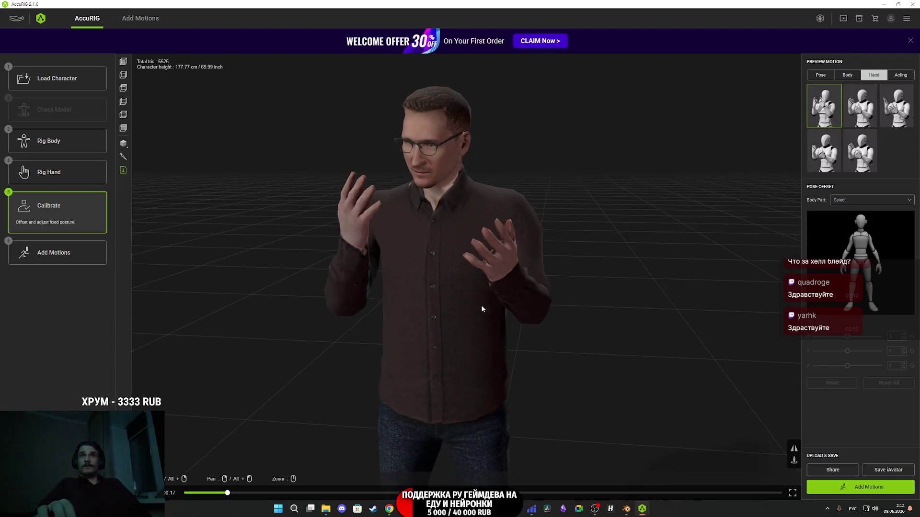
scroll(498, 312, up, 2)
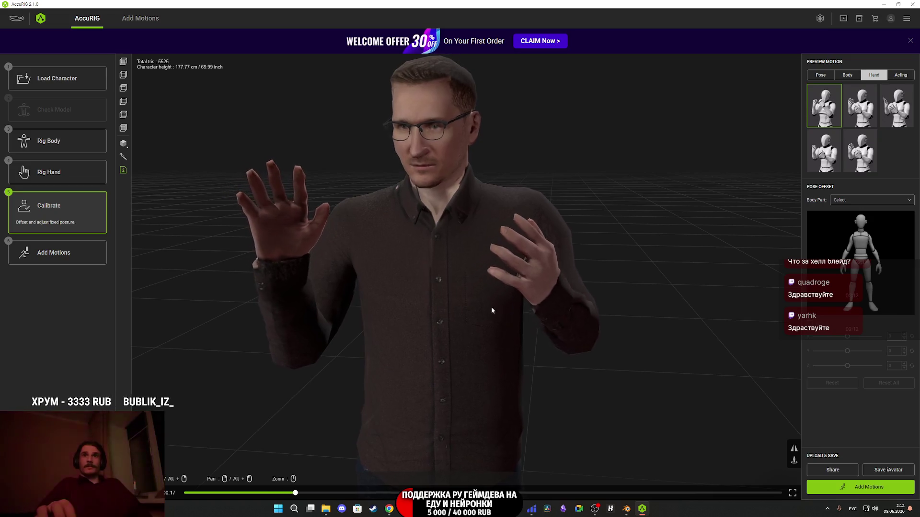
drag(492, 311, 499, 308)
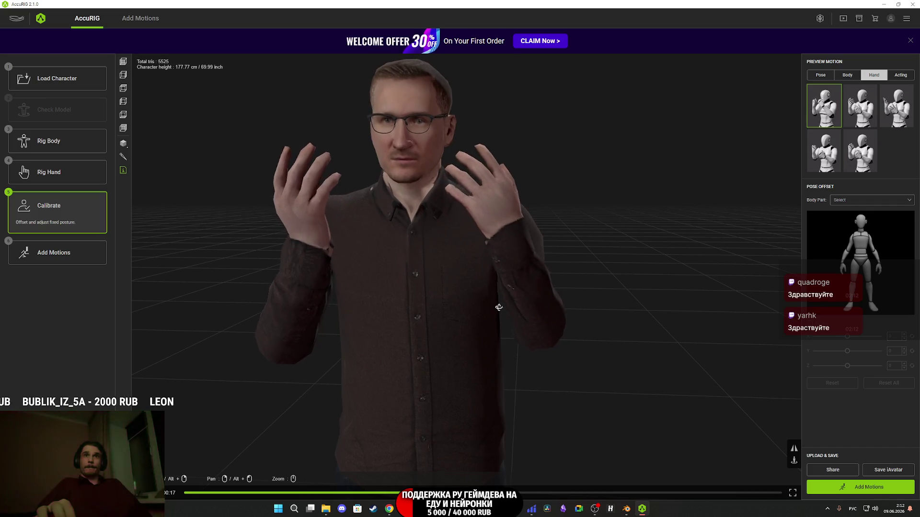
drag(499, 308, 506, 316)
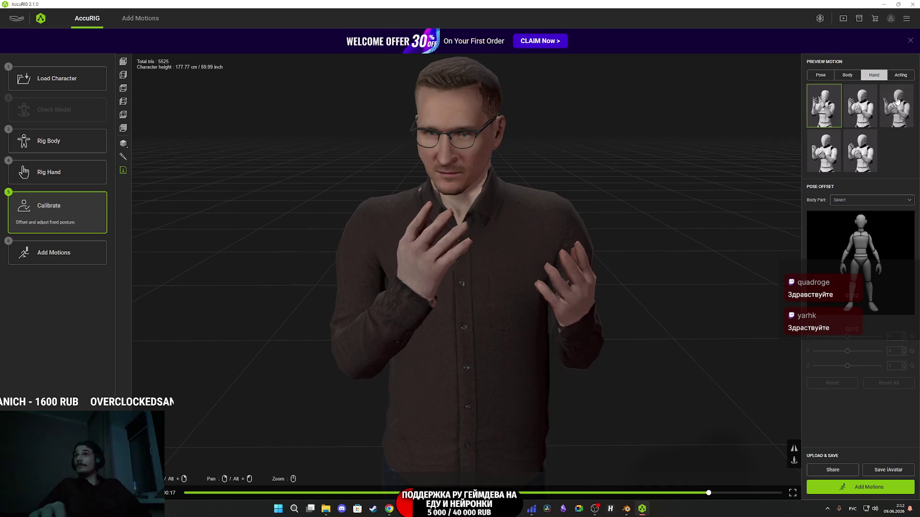
Play the third Acting motion preview on the character.
click(901, 74)
click(907, 111)
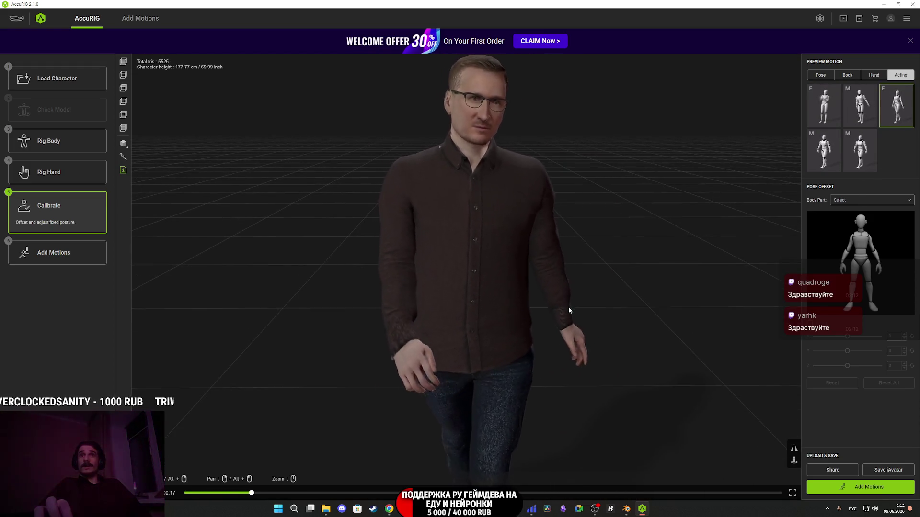
mouse_move(491, 299)
mouse_down()
mouse_move(496, 338)
mouse_move(478, 323)
mouse_move(477, 269)
mouse_move(452, 284)
mouse_move(509, 255)
mouse_up()
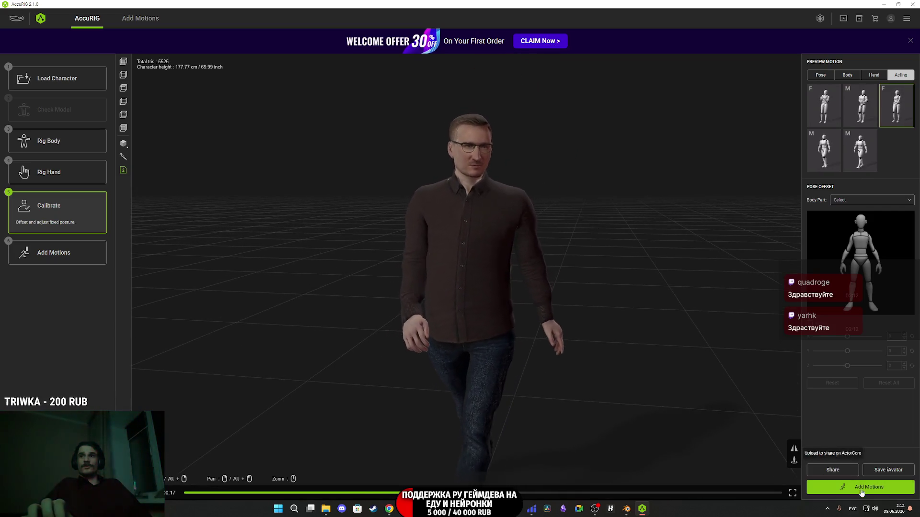
From Add Motions, export the character as FBX with the Unreal (UE4 Skeleton) settings.
click(860, 493)
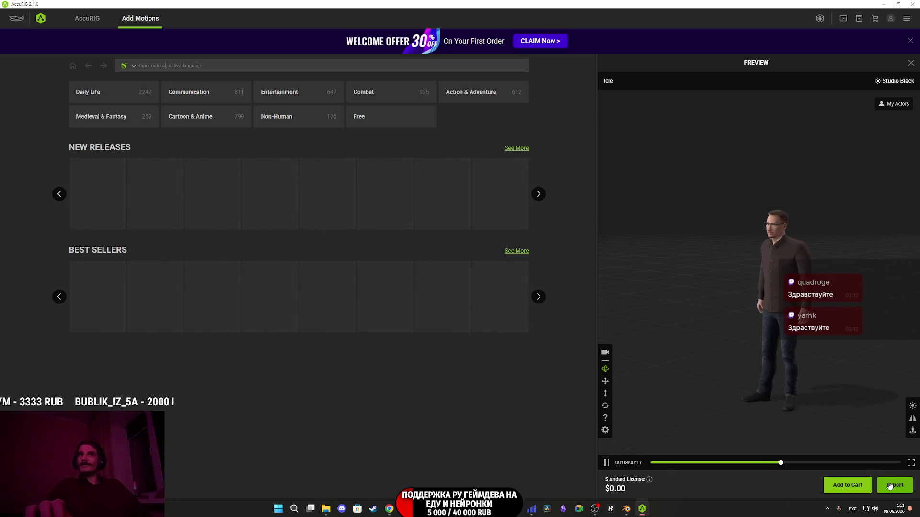
click(890, 486)
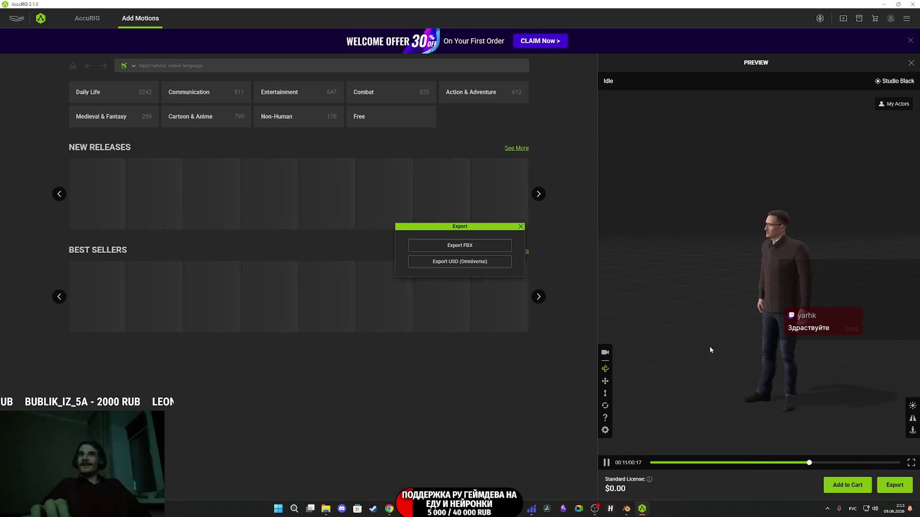
click(463, 244)
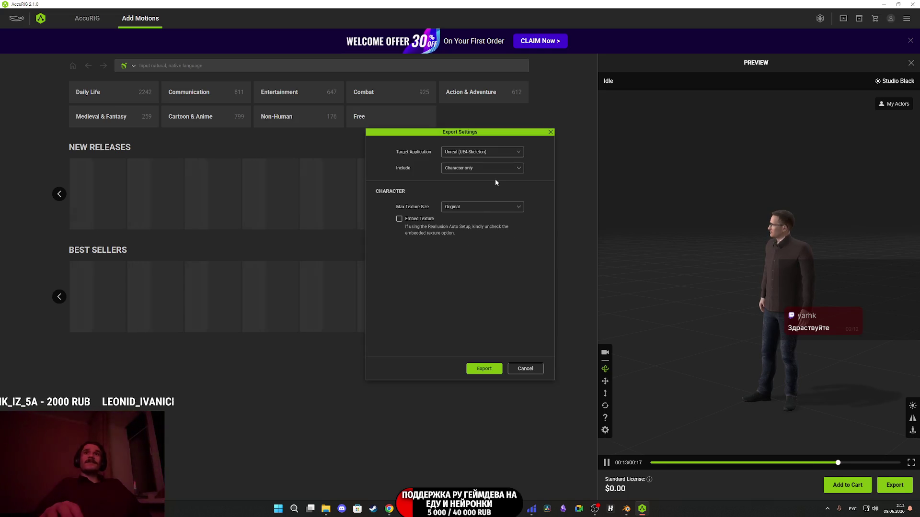
click(497, 372)
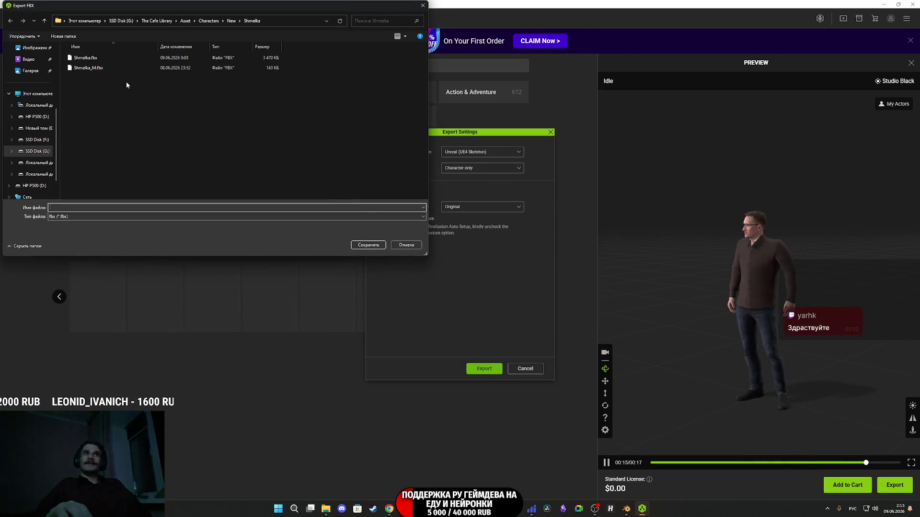
Save the FBX as IXBT_1.fbx in the IXBT1 folder.
click(231, 21)
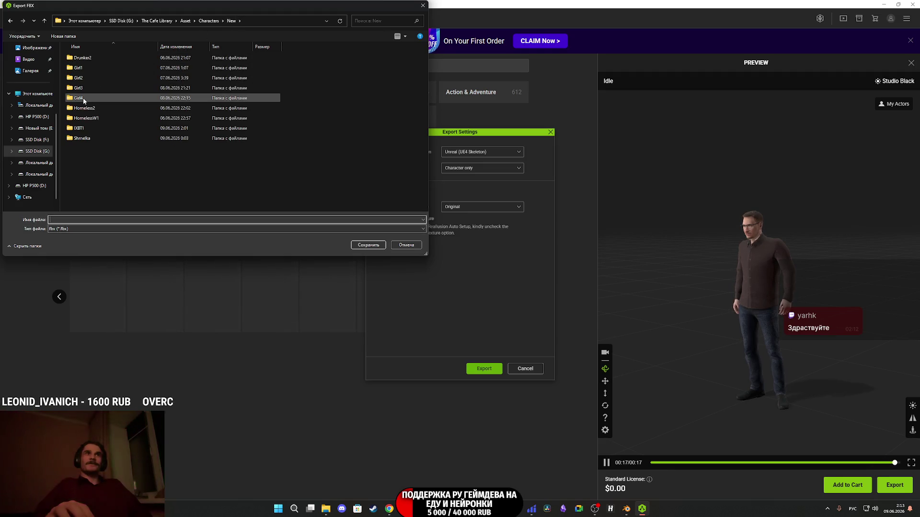
double_click(89, 129)
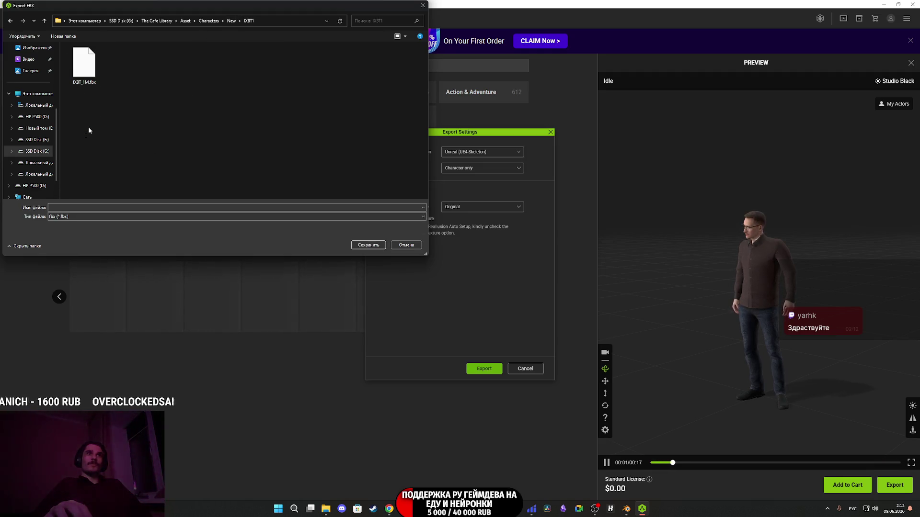
click(84, 65)
click(89, 209)
key(Left)
key(Left)
key(Left)
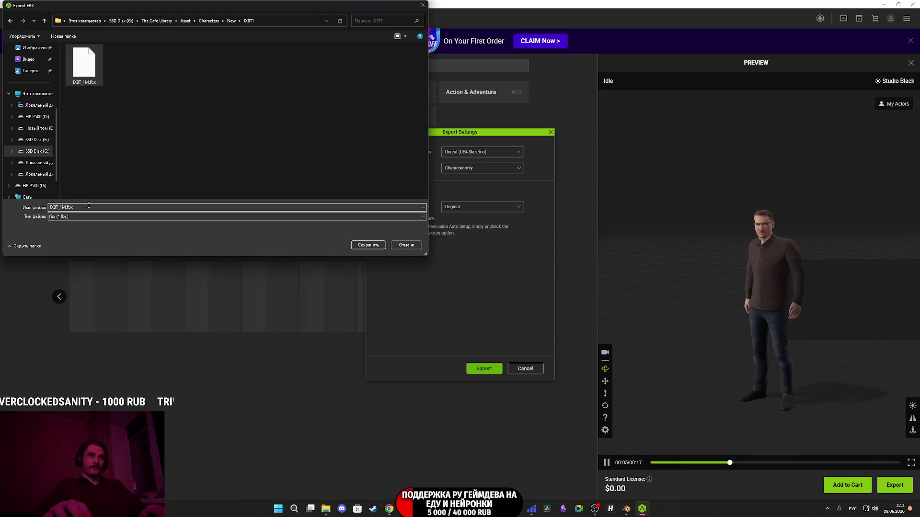
key(BackSpace)
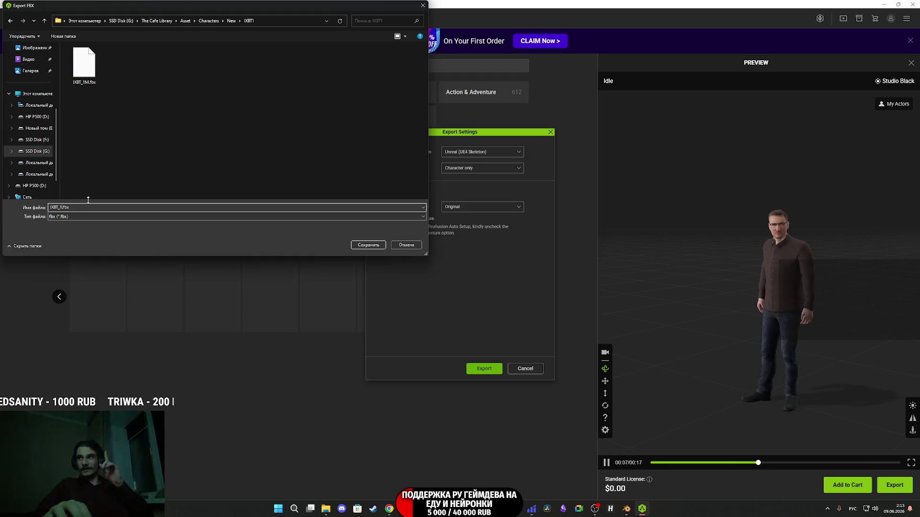
click(377, 247)
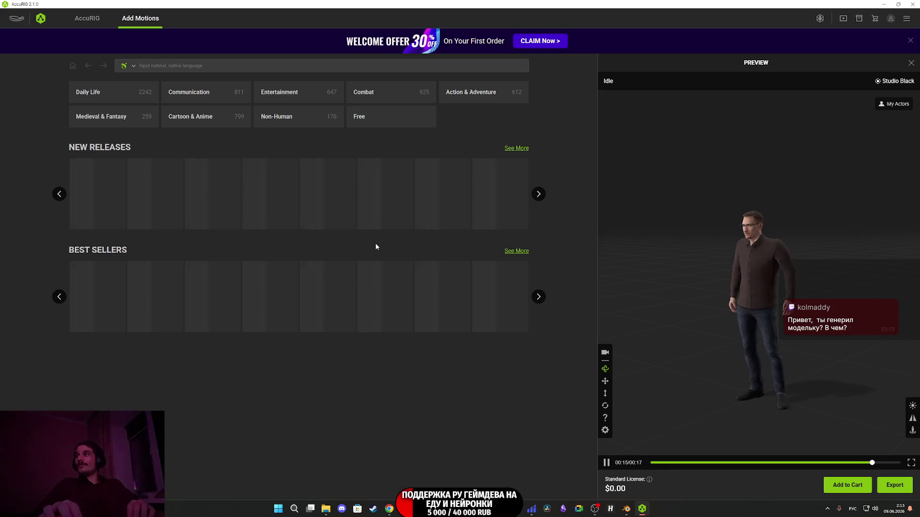
Return to Tripo in the browser and open the 3D model generation workspace.
click(883, 4)
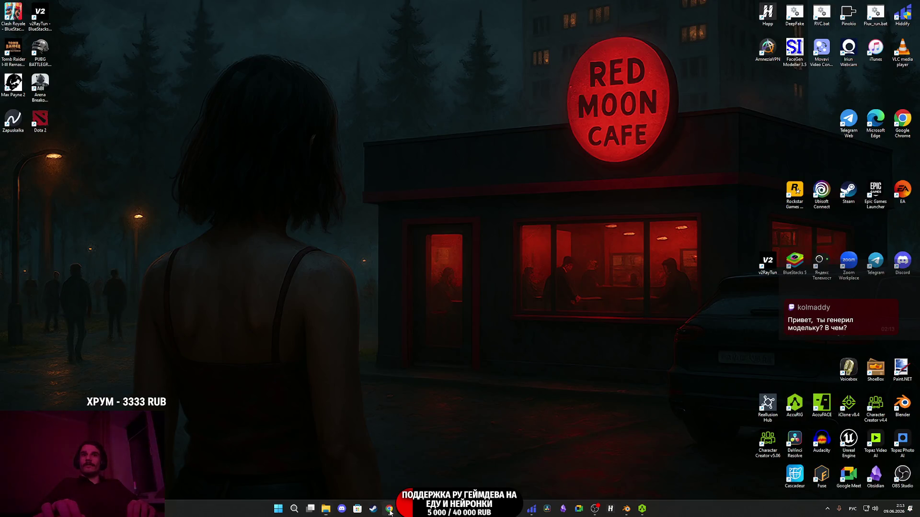
click(390, 511)
click(174, 4)
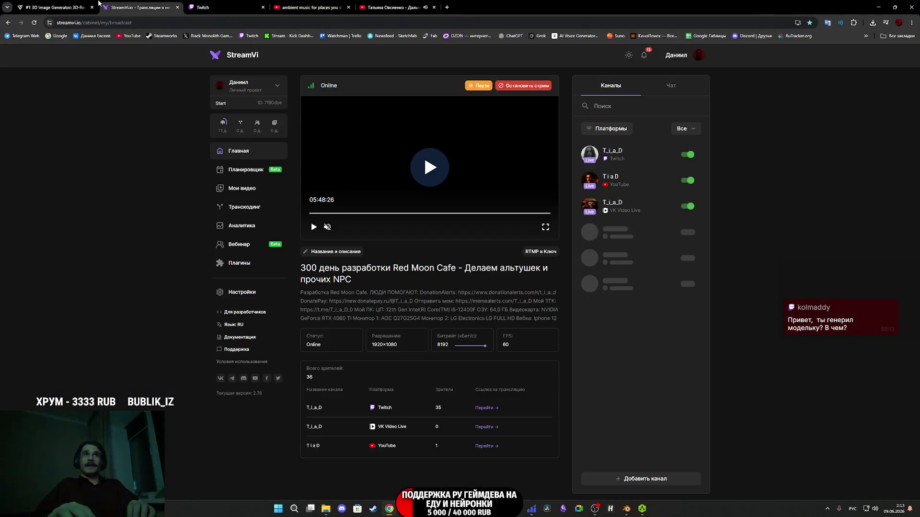
click(52, 7)
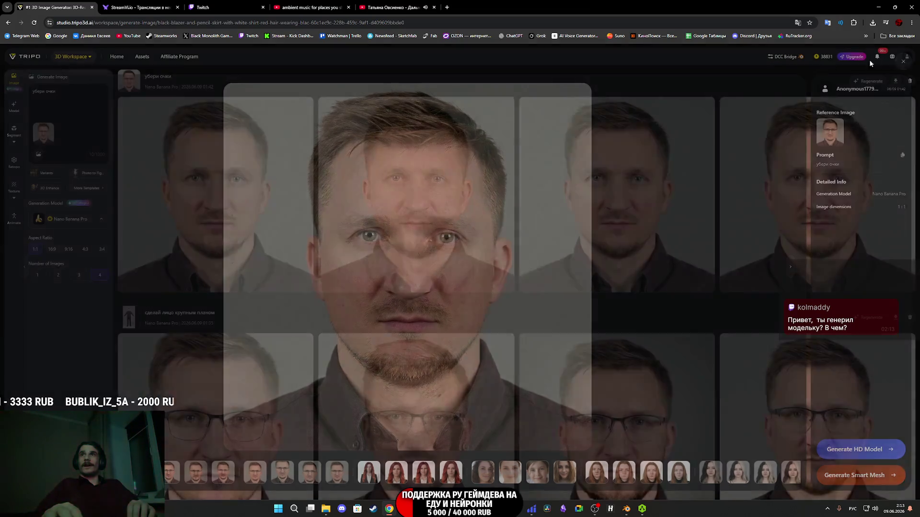
key(Escape)
click(13, 107)
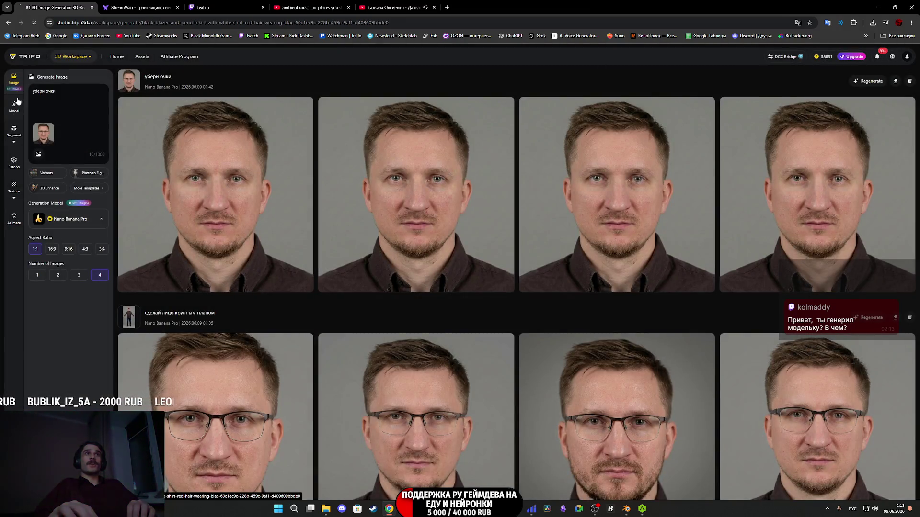
click(21, 59)
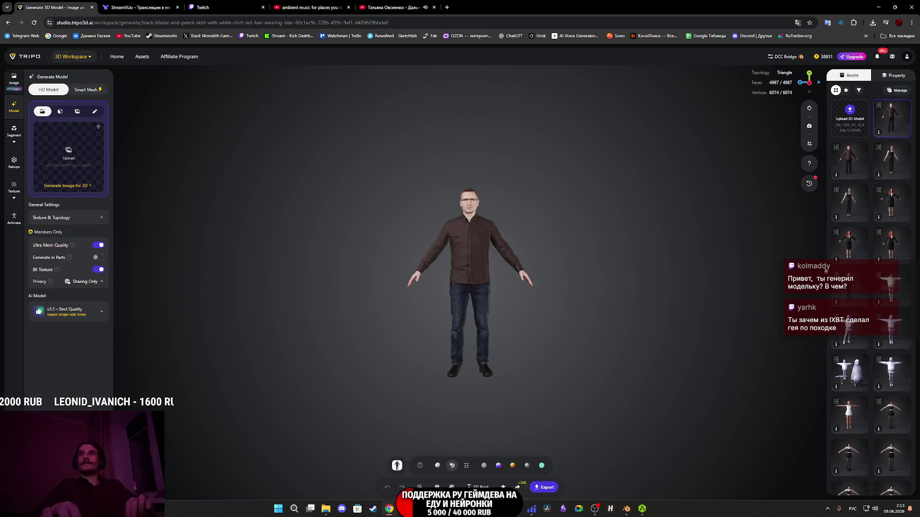
Load the puffer-jacket, black-blazer and two-tone-hair woman models, then zoom out.
click(854, 287)
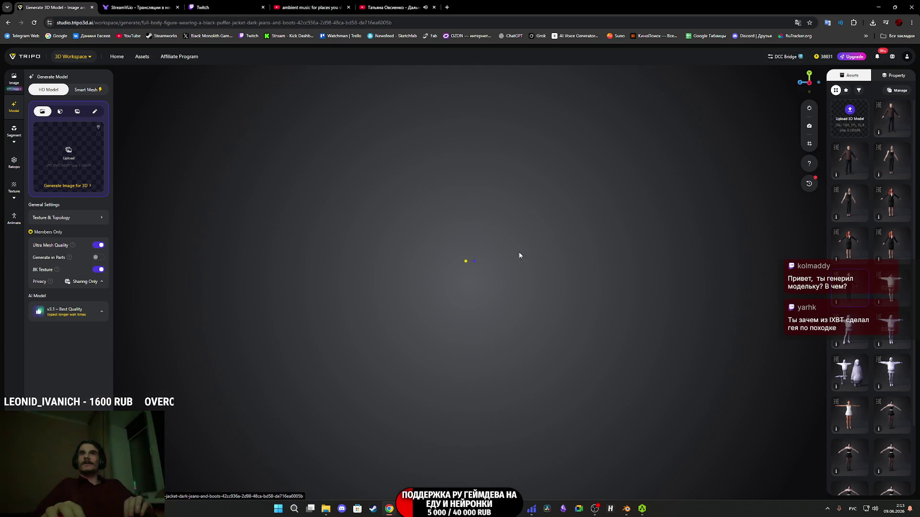
scroll(491, 268, up, 5)
scroll(492, 269, down, 5)
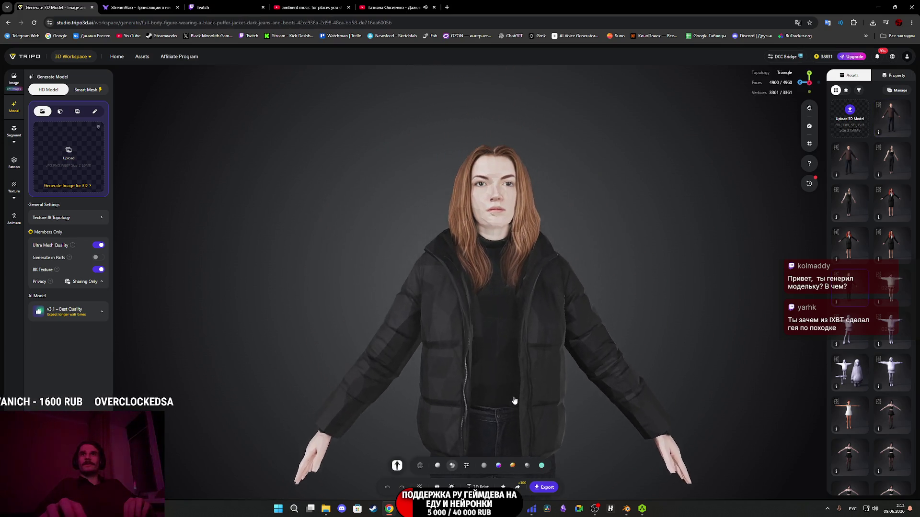
scroll(520, 335, up, 8)
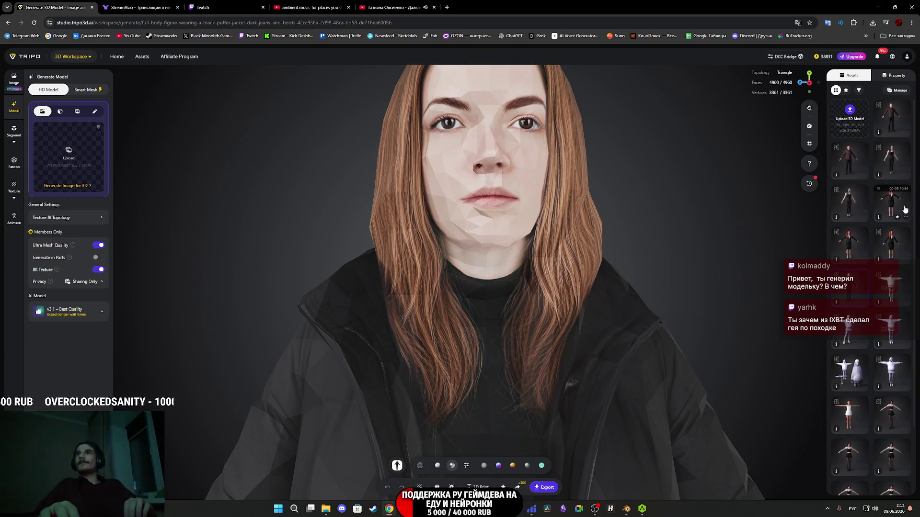
click(886, 202)
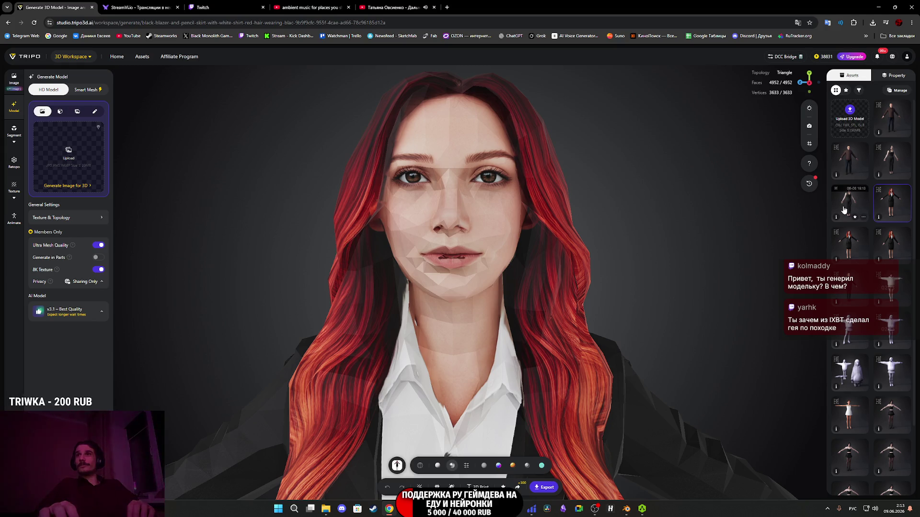
click(886, 162)
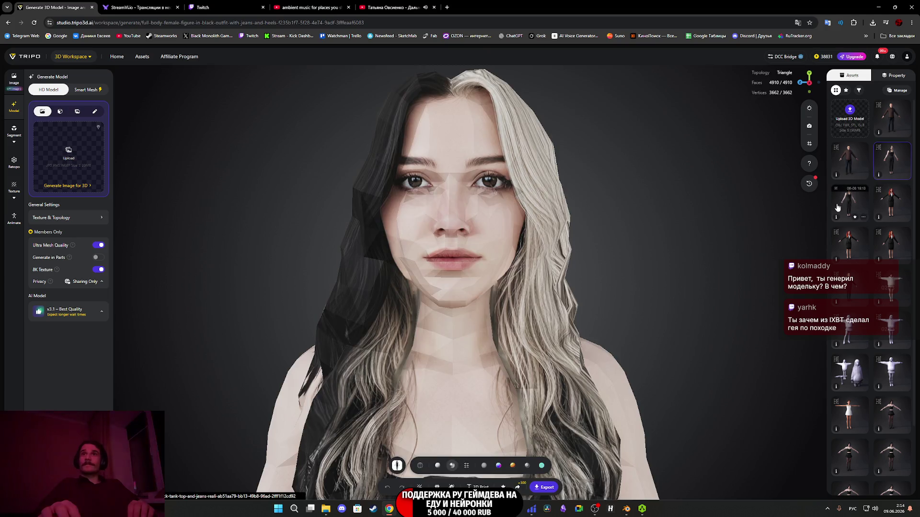
scroll(589, 269, down, 5)
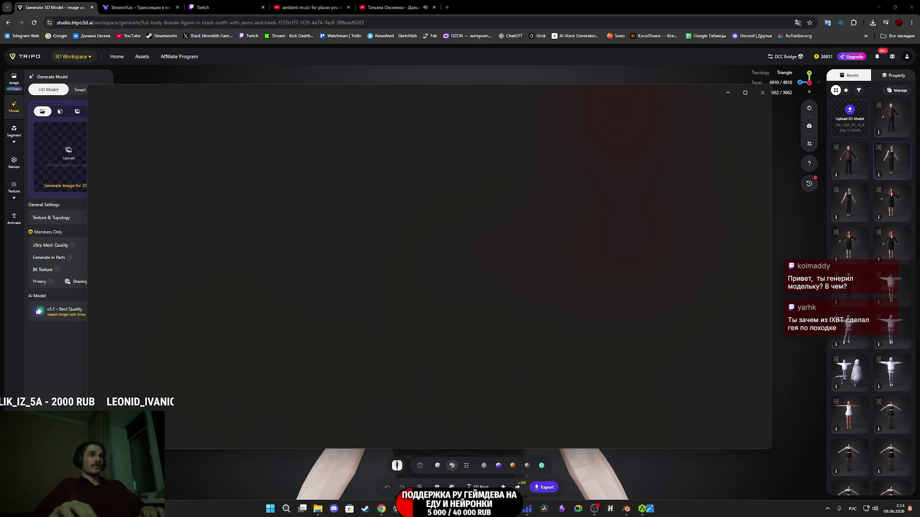
View the BaseColor PNG in Photos, close it, and return to Unreal Editor.
click(745, 101)
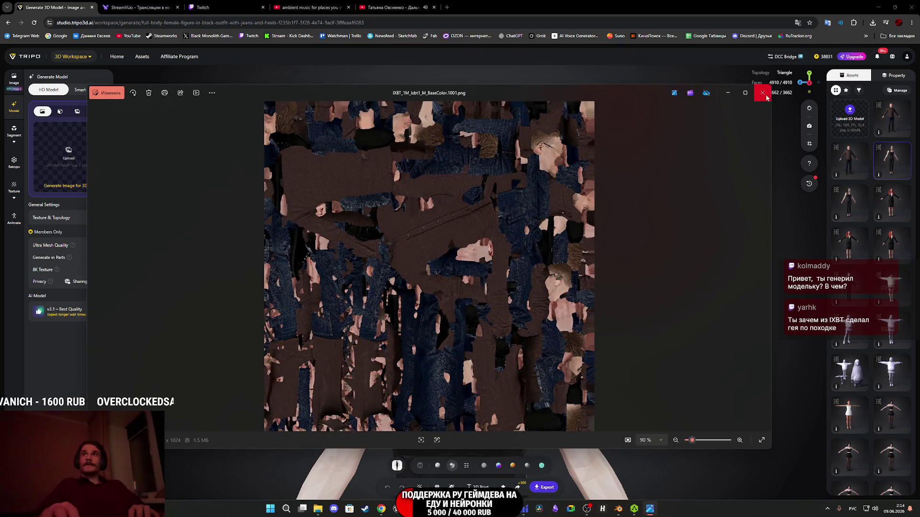
click(765, 95)
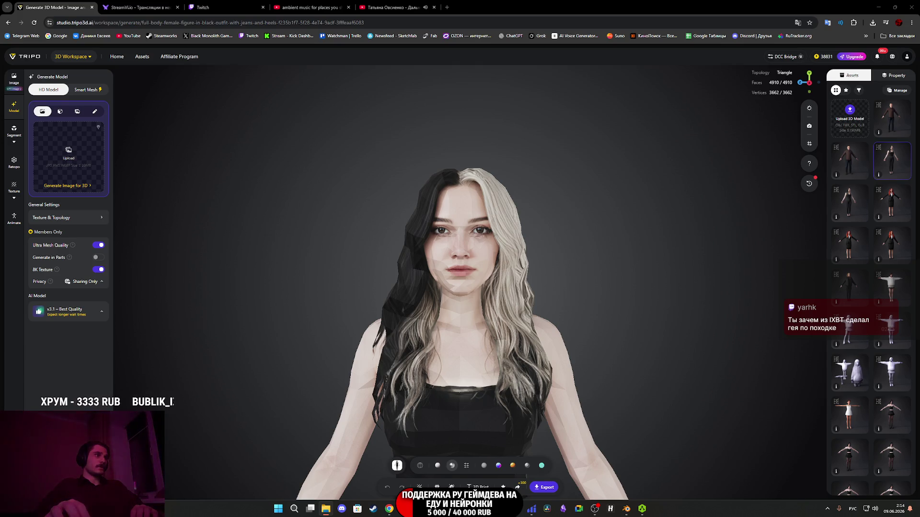
key(alt+Tab)
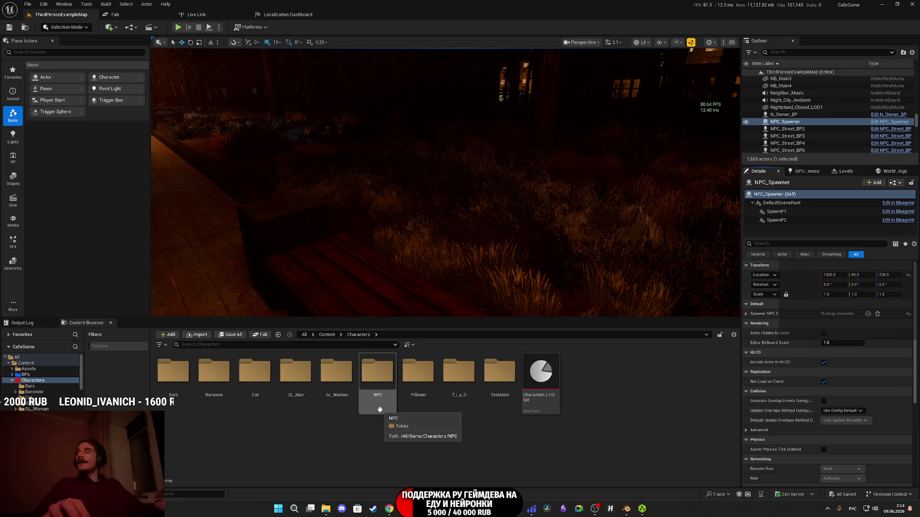
Go to Characters > NPC > New and add a new folder there.
double_click(380, 378)
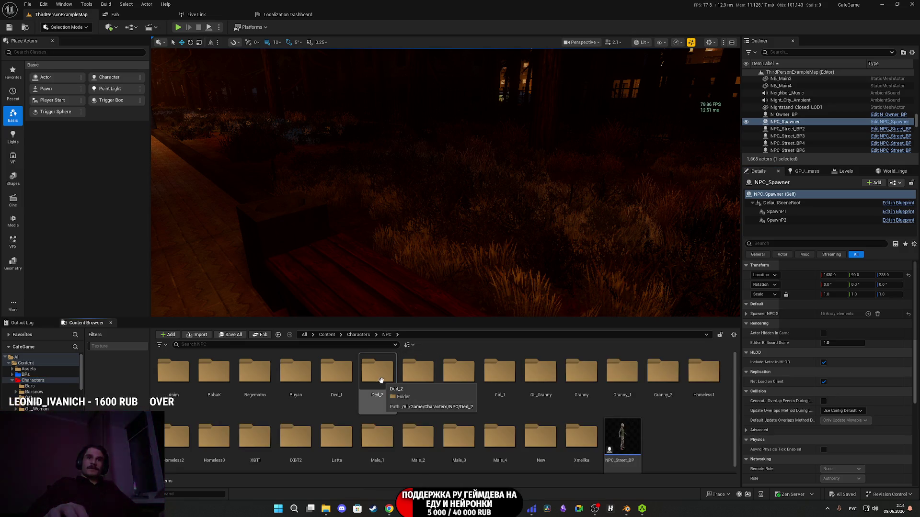
double_click(540, 436)
right_click(516, 428)
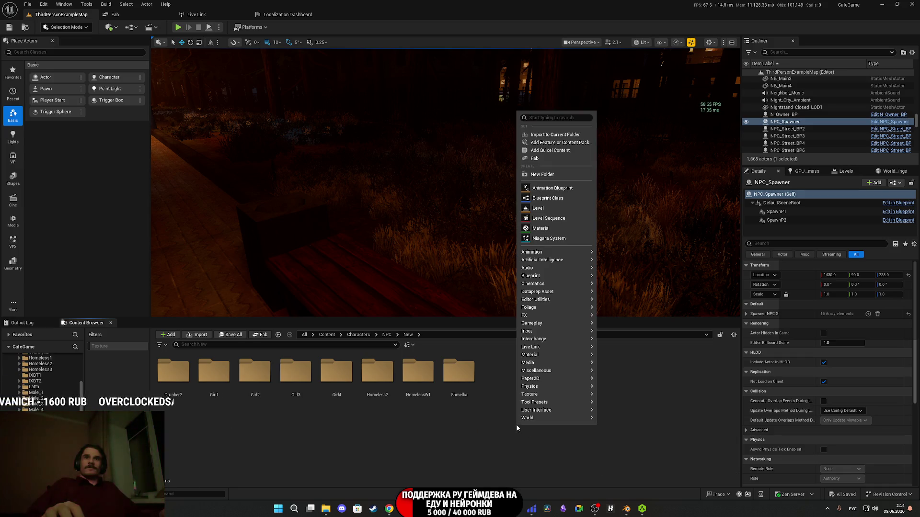
click(542, 174)
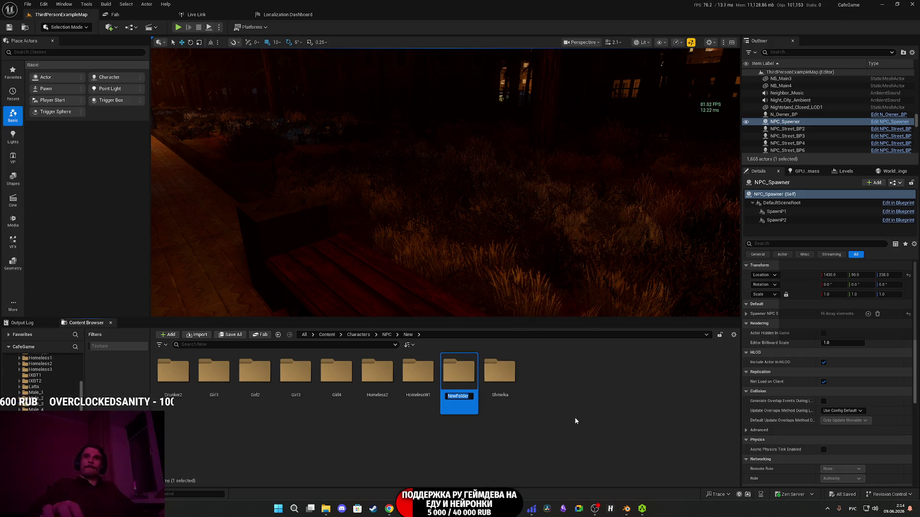
Name the folder IXBT1, open it, and drop IXBT_1.fbx into it.
text(шчие)
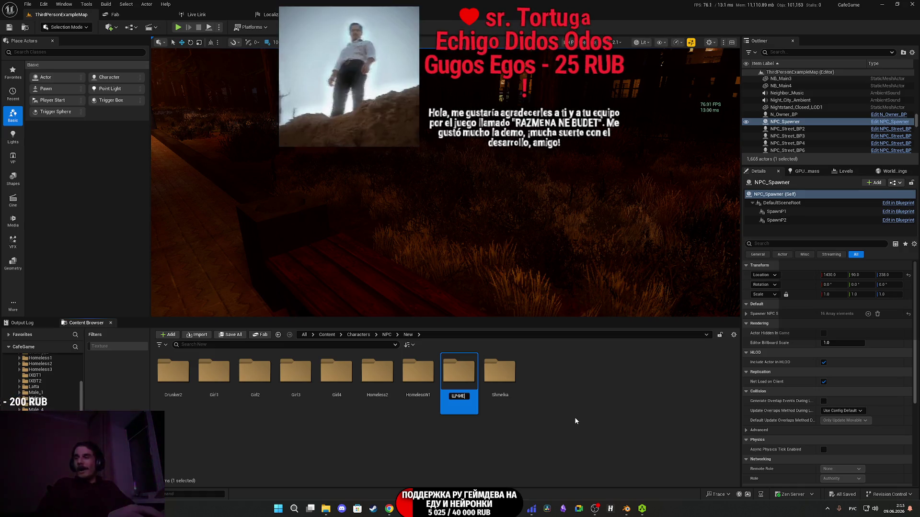
key(ctrl+a)
text(щ)
key(BackSpace)
key(alt+shift)
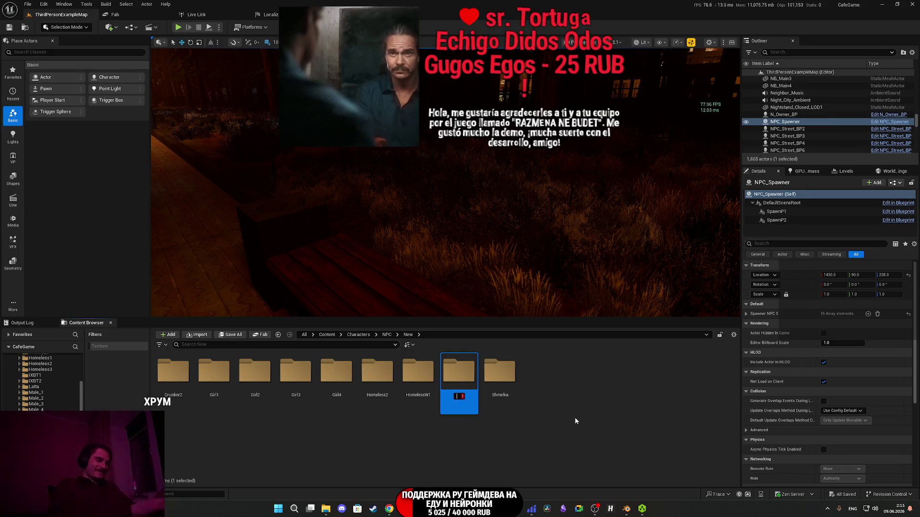
text(IXBT)
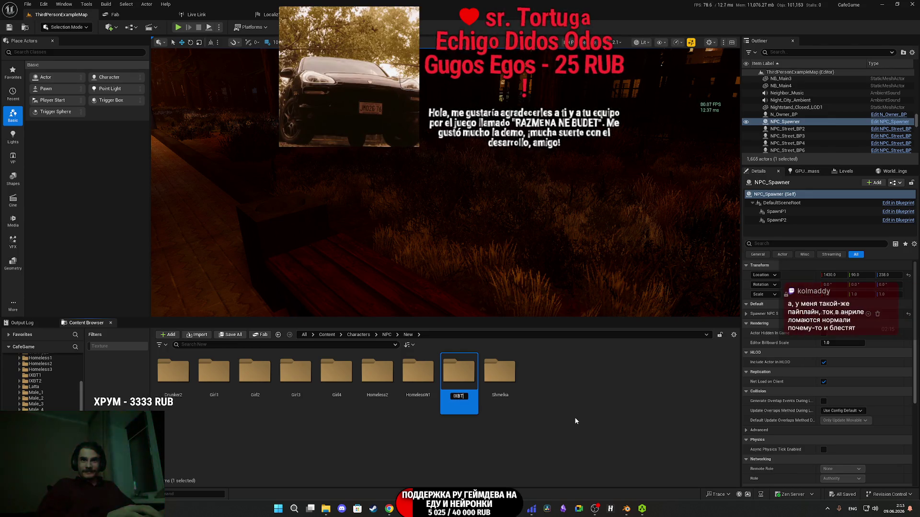
text(1)
key(Return)
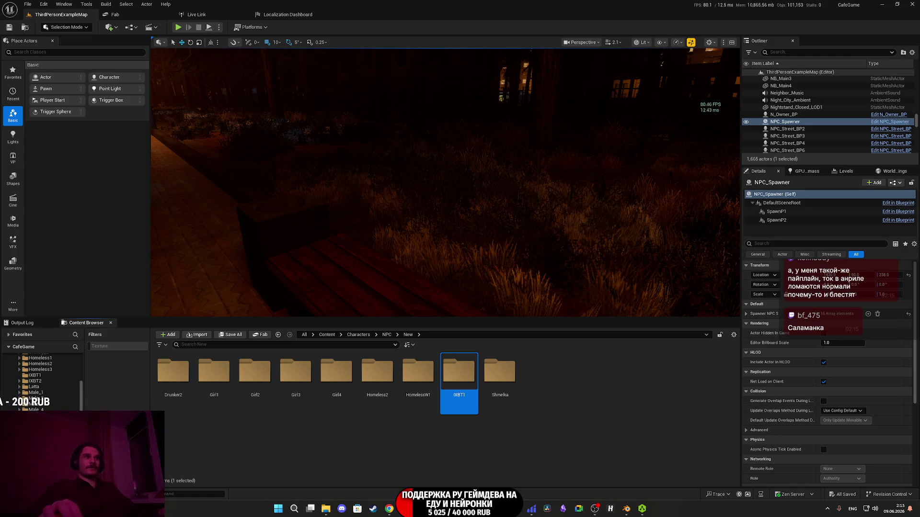
double_click(467, 376)
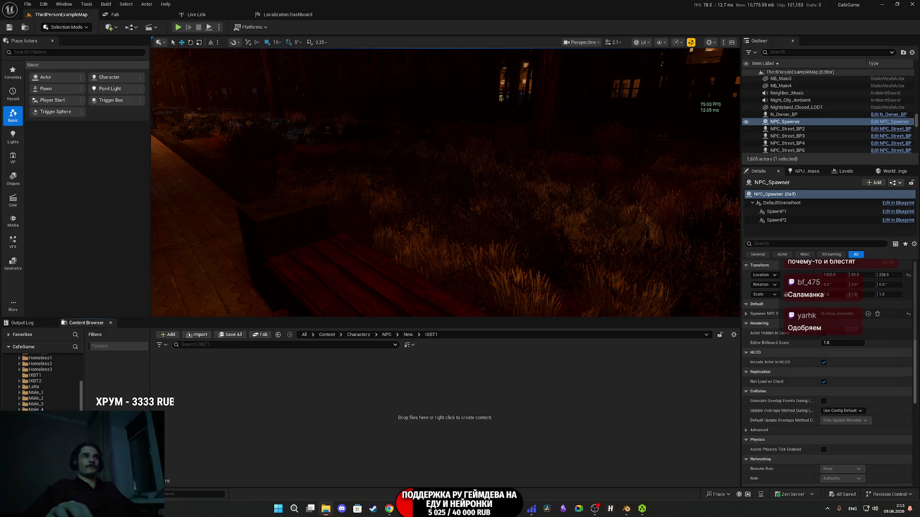
drag(187, 422, 235, 421)
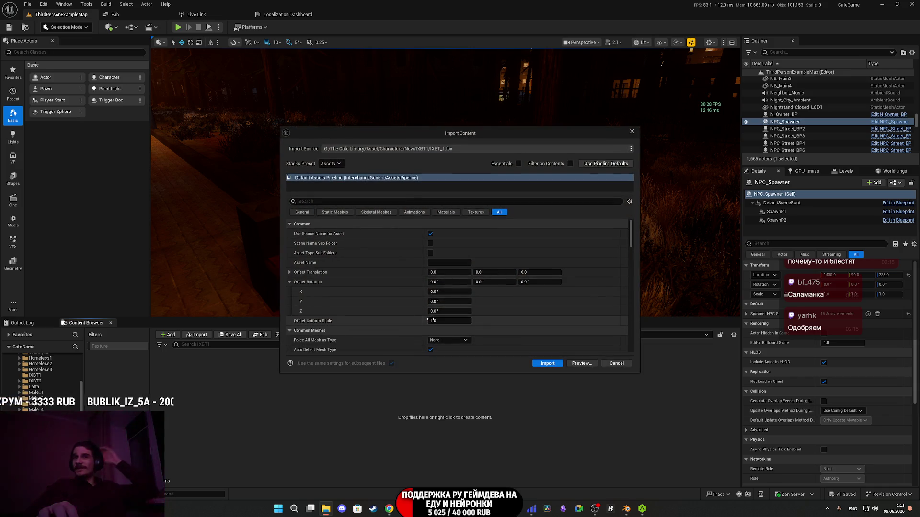
Import IXBT_1, force-delete its two AnimSequences, and open the IXBT1_BC texture.
click(547, 364)
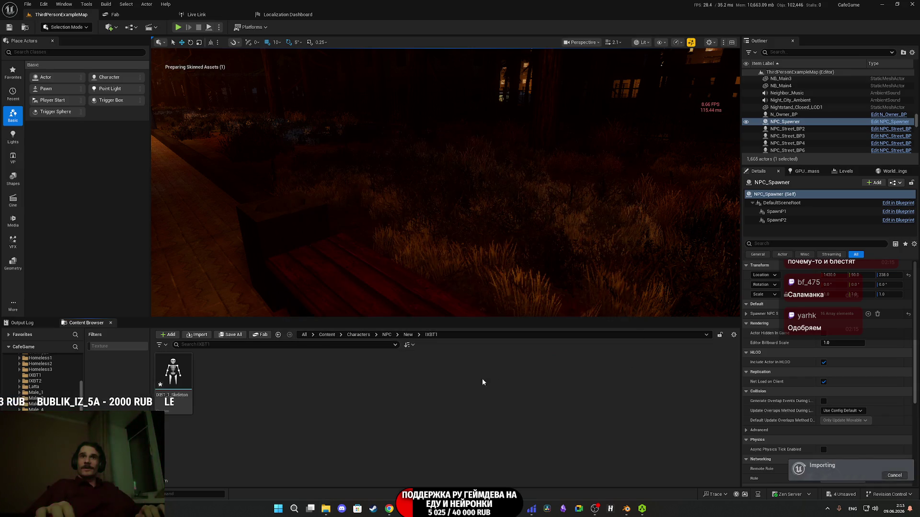
mouse_move(265, 446)
mouse_down()
mouse_move(254, 408)
mouse_move(205, 376)
mouse_up()
key(Delete)
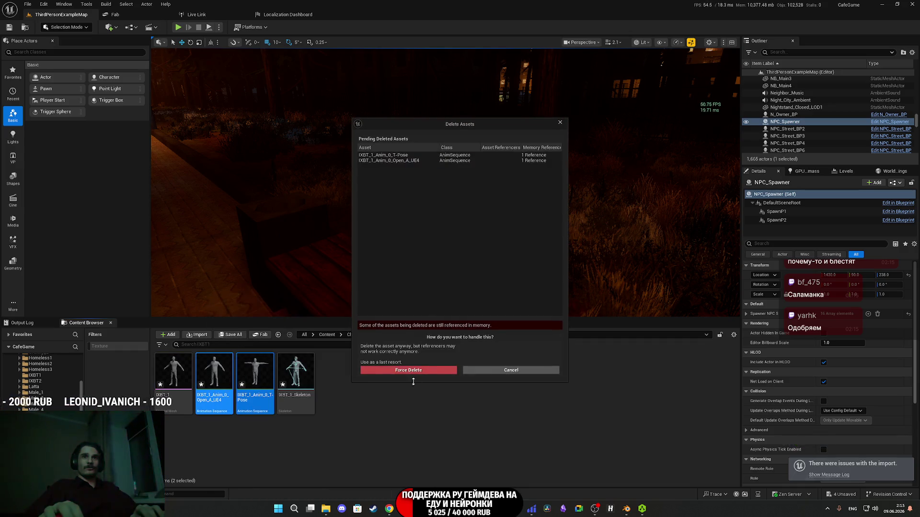
click(413, 371)
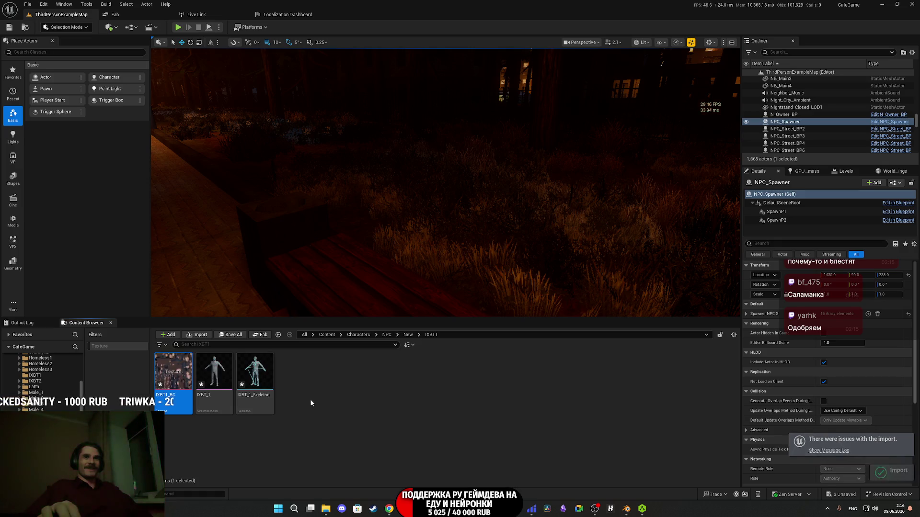
double_click(169, 382)
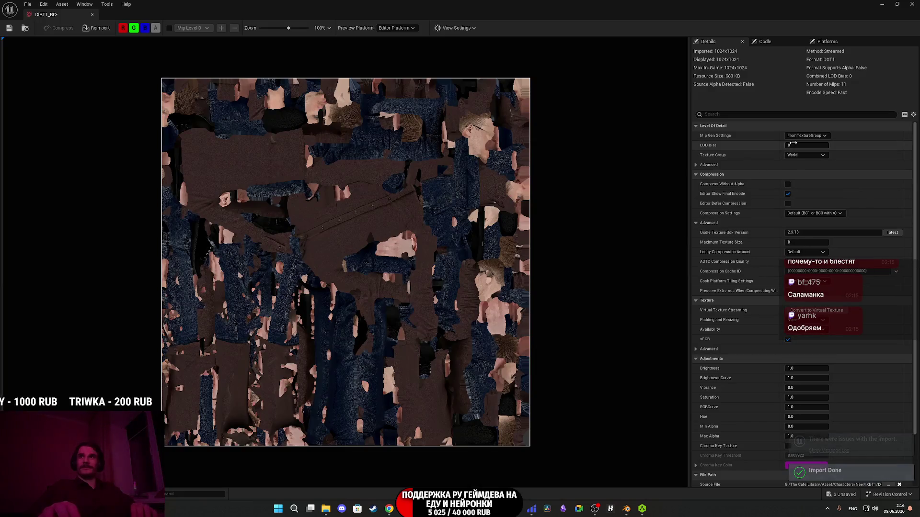
Give IXBT1_BC 8 Bit Data group, default compression and SimpleAverage mips, then save and close.
click(808, 155)
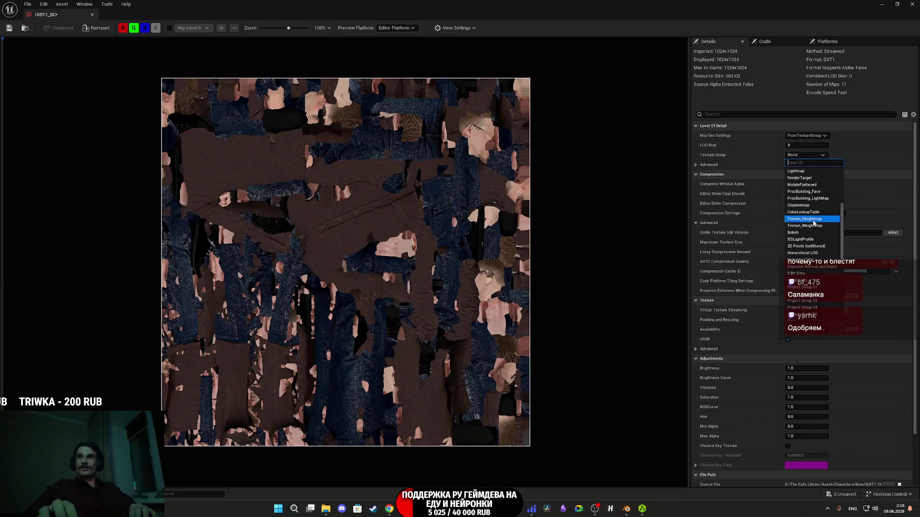
scroll(815, 221, down, 5)
click(816, 263)
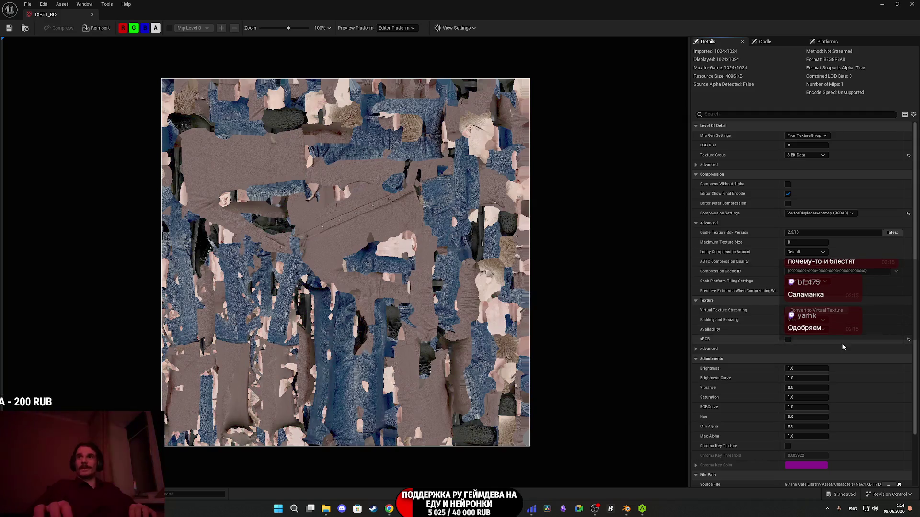
click(908, 214)
click(803, 137)
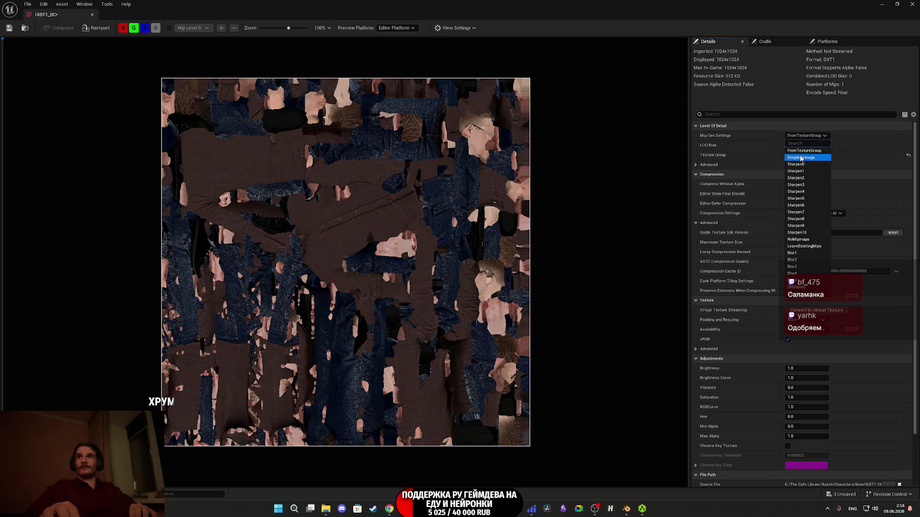
click(805, 153)
click(9, 28)
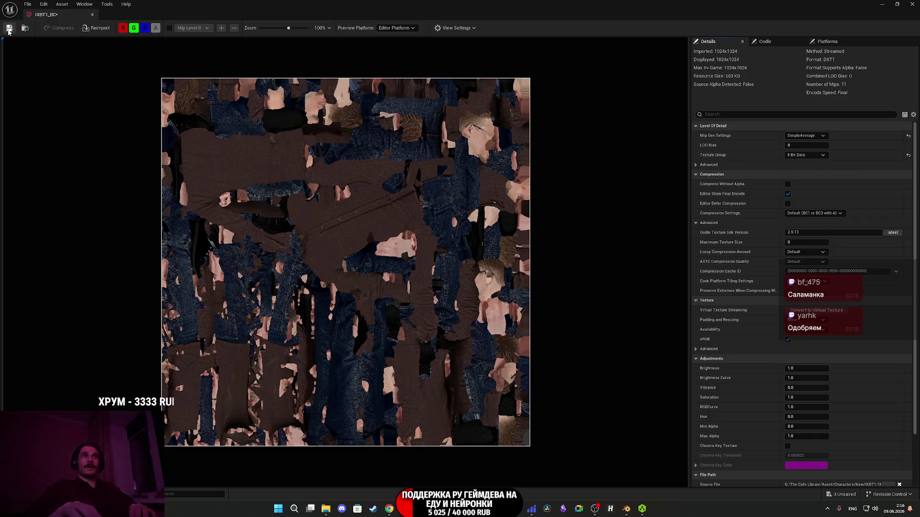
click(912, 4)
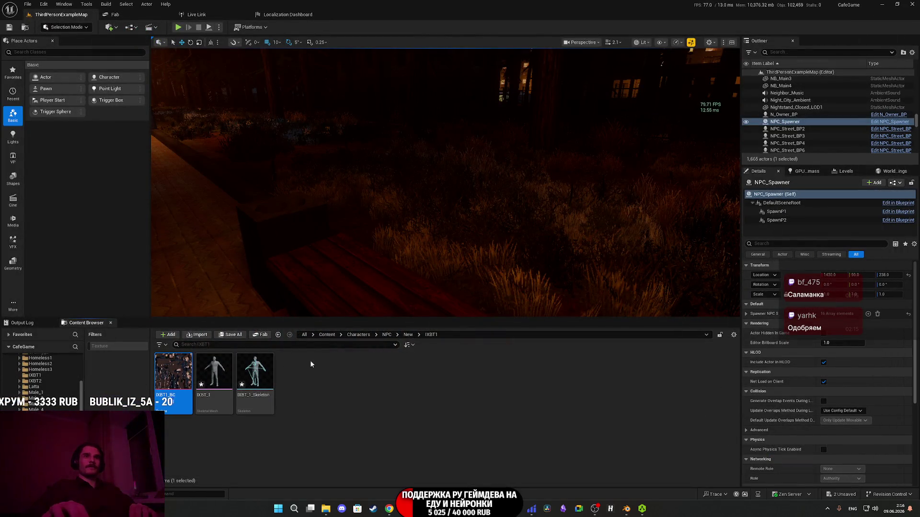
Duplicate Girl2_M in the Girl2 folder and rename the copy IXBT1_M.
click(408, 336)
double_click(255, 374)
right_click(259, 375)
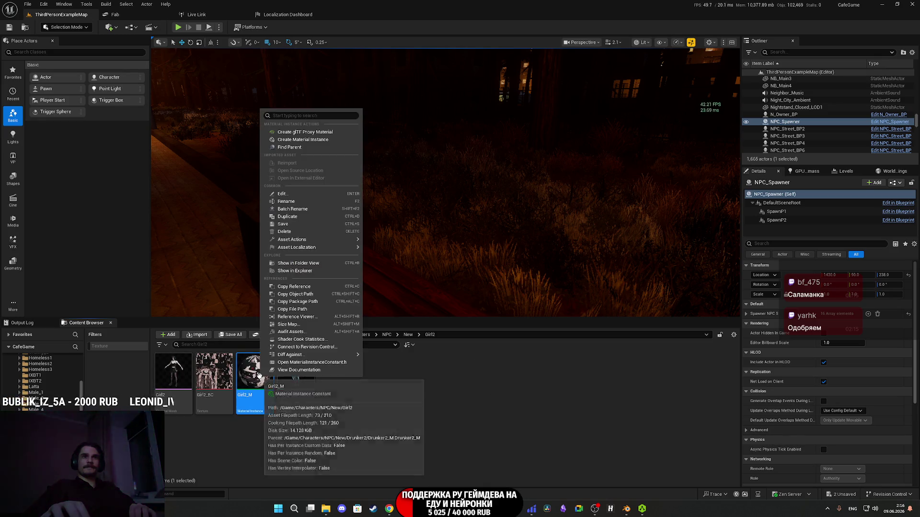
click(297, 219)
key(BackSpace)
key(Left)
key(Left)
key(BackSpace)
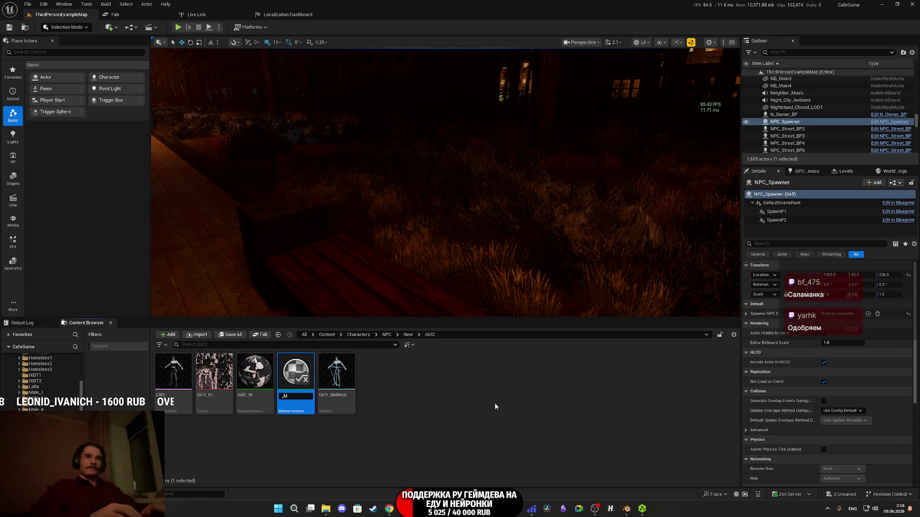
text(IXBT1)
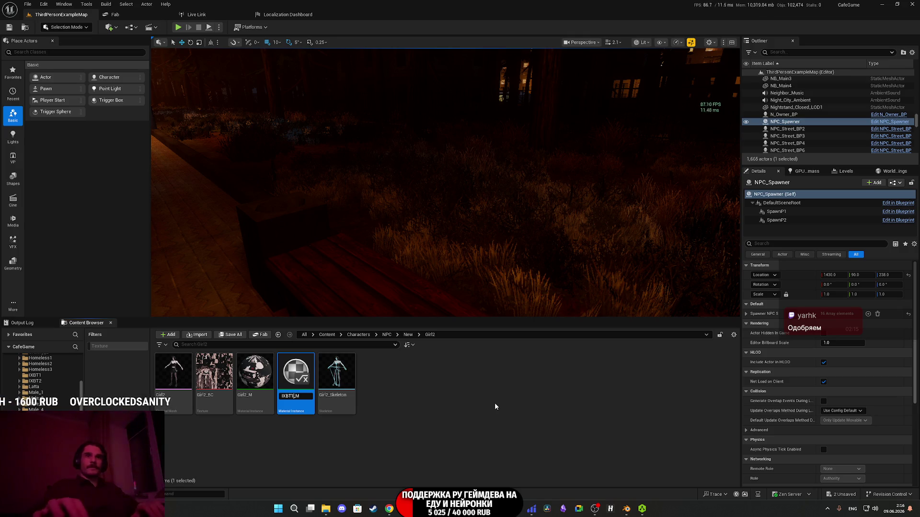
key(Return)
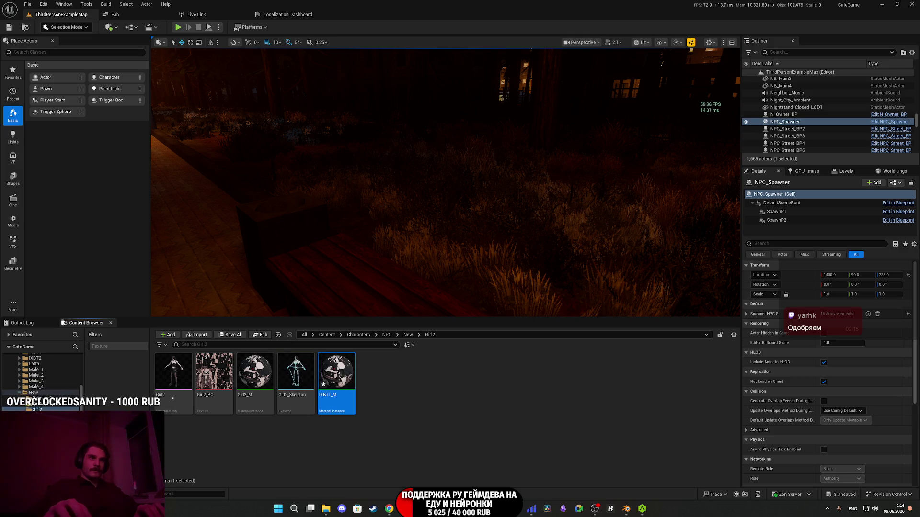
Open the IXBT_1 skeletal mesh from the IXBT1 folder and inspect the IXBT1_BC texture.
click(38, 415)
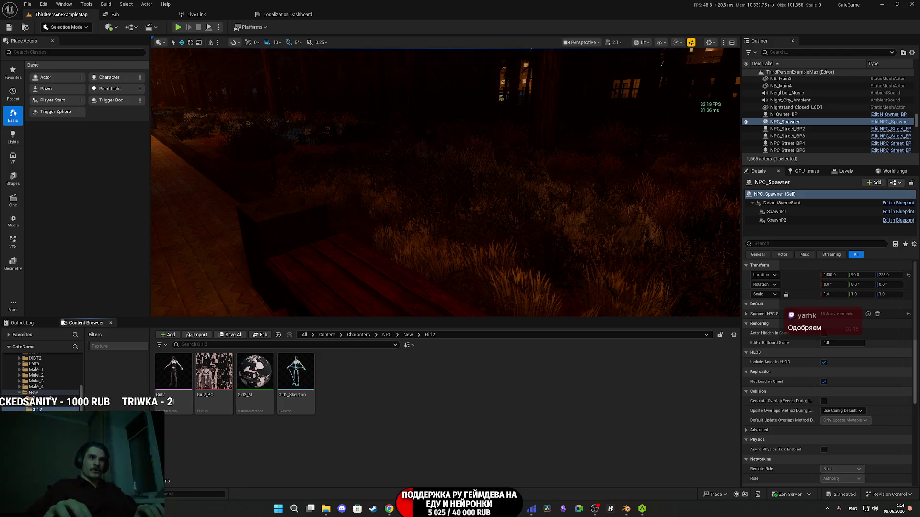
double_click(255, 376)
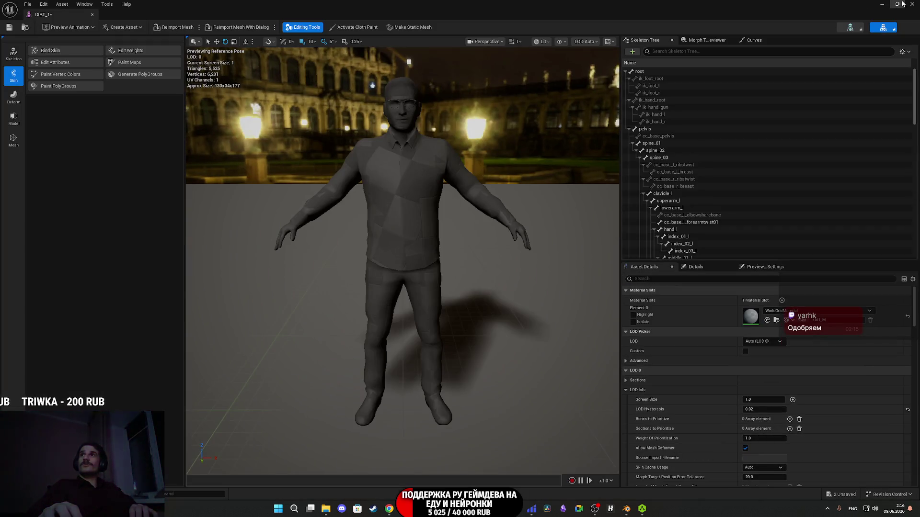
click(897, 4)
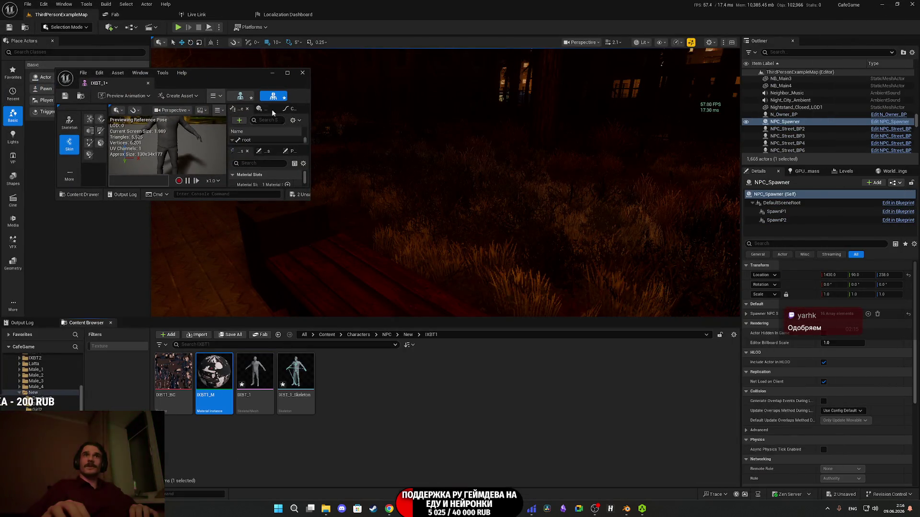
double_click(242, 80)
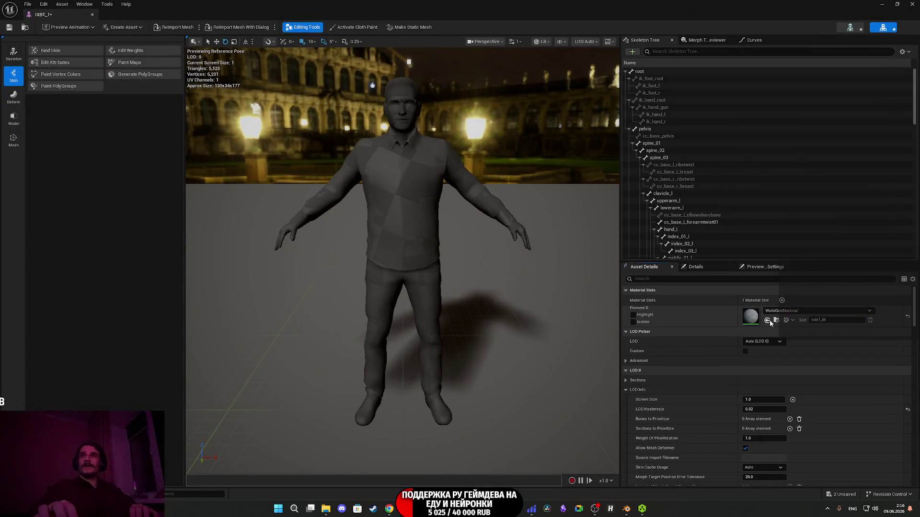
click(896, 5)
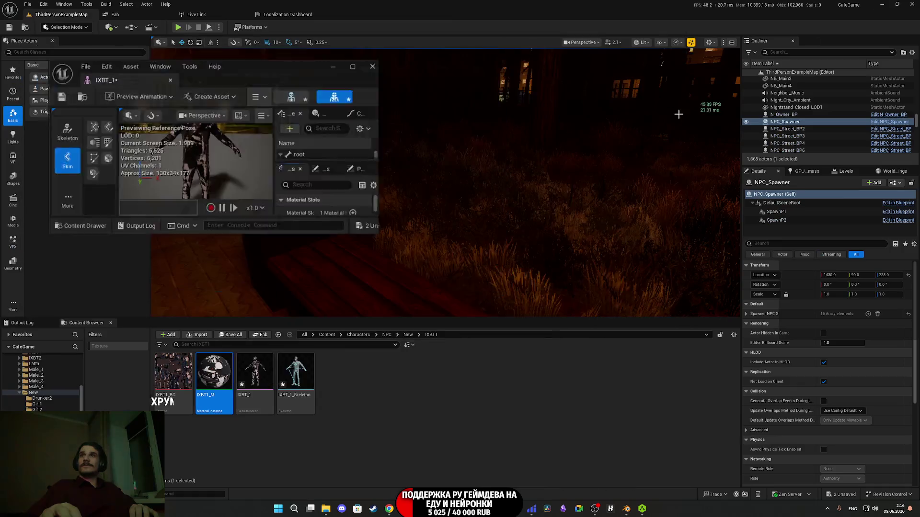
double_click(173, 373)
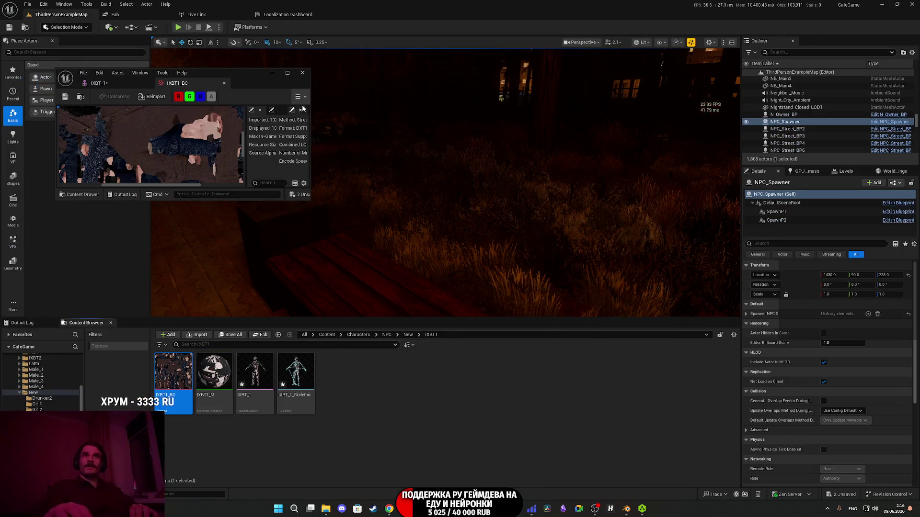
double_click(240, 78)
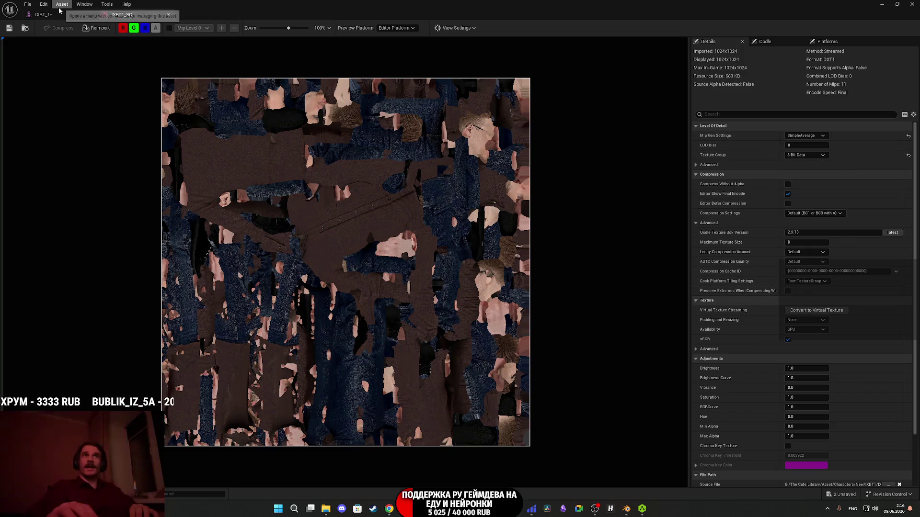
click(168, 14)
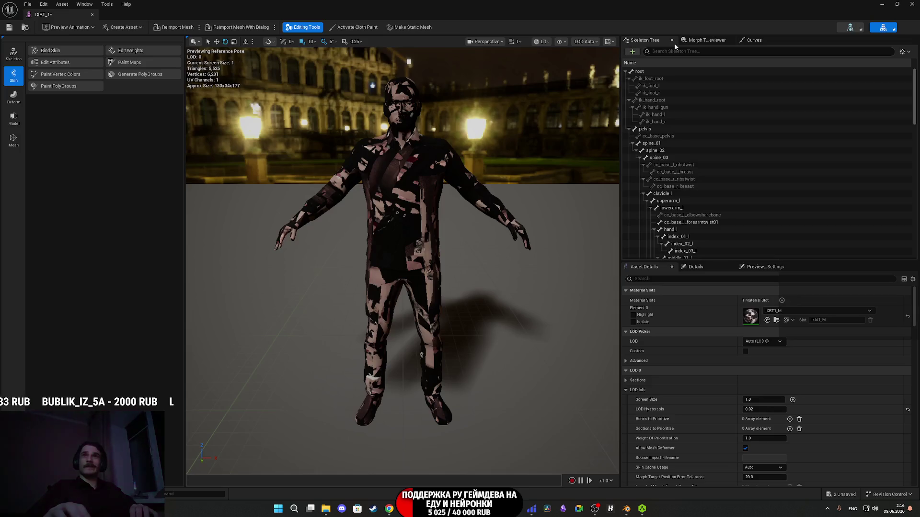
click(897, 4)
Assign IXBT1_BC as the BC texture of the IXBT1_M material and close it.
double_click(214, 376)
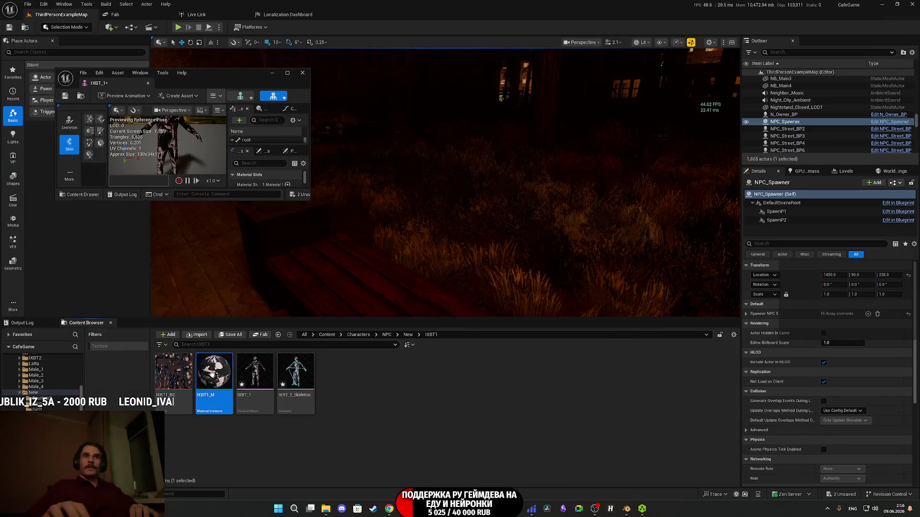
click(173, 377)
click(291, 166)
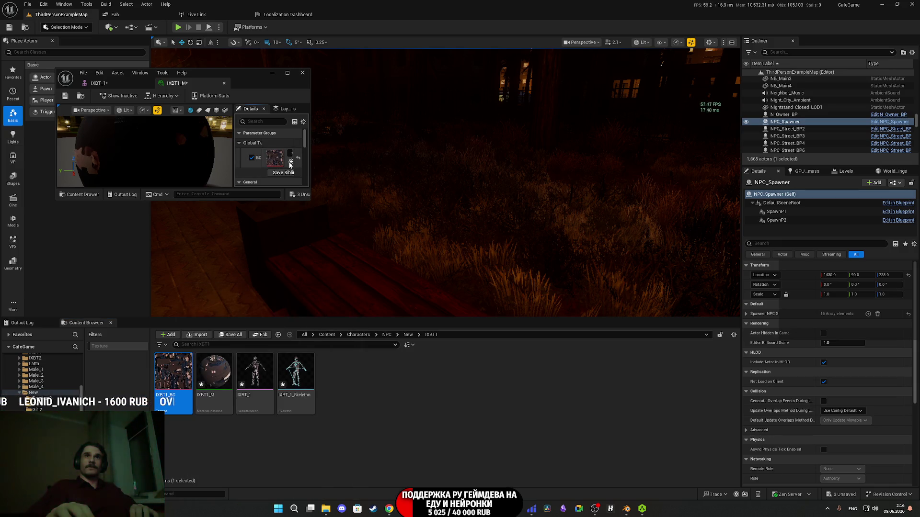
click(287, 72)
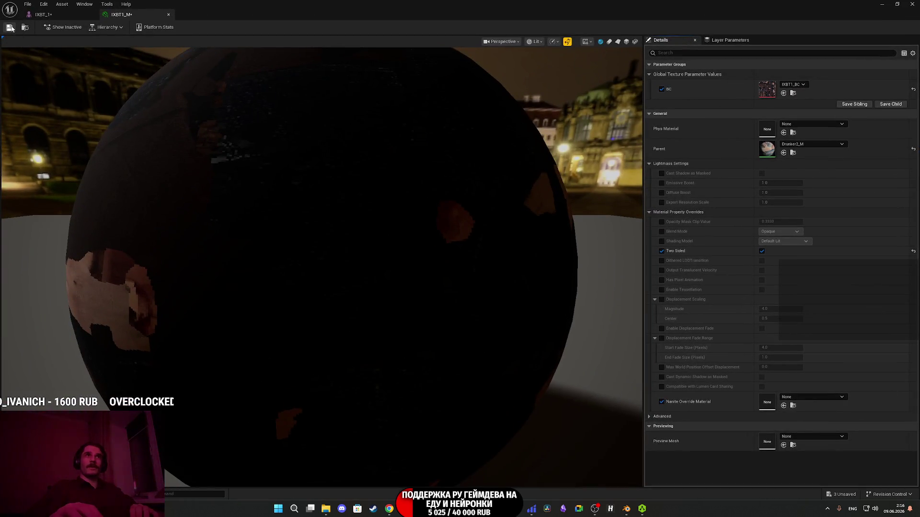
click(168, 14)
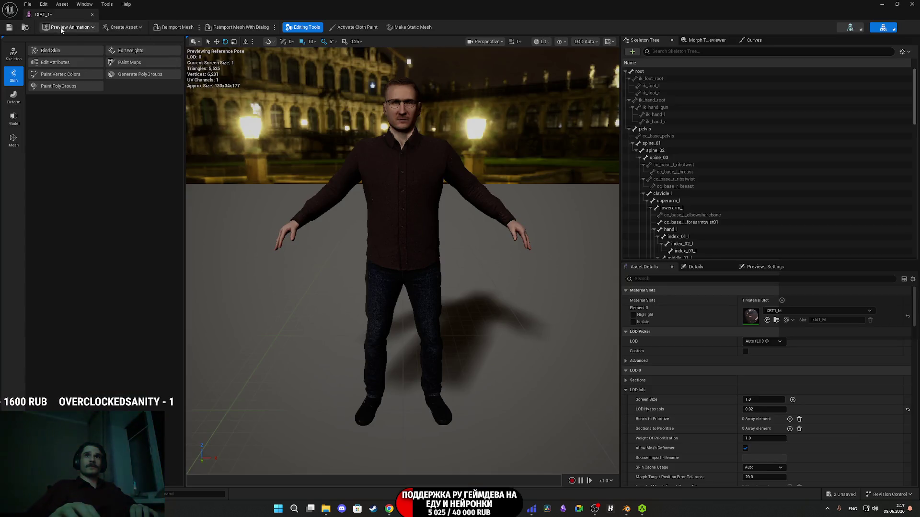
Save the IXBT_1 mesh, check its face and clothes in the viewport, then close the editor.
click(10, 27)
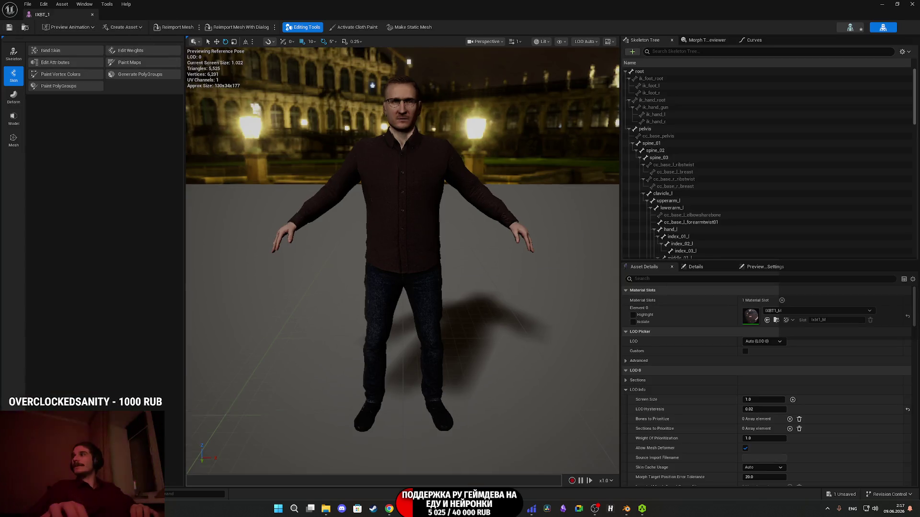
scroll(355, 326, up, 5)
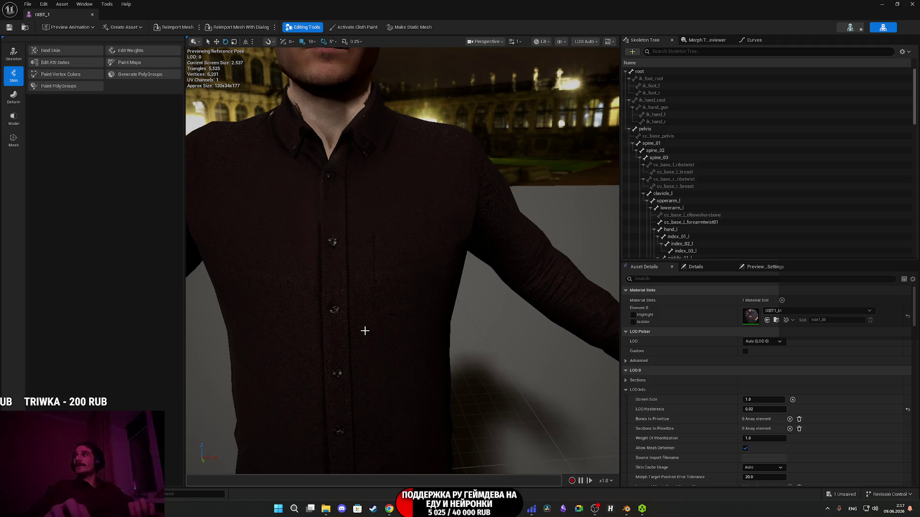
drag(365, 330, 365, 292)
mouse_move(366, 332)
mouse_down()
mouse_move(365, 311)
mouse_move(460, 312)
mouse_move(479, 306)
mouse_move(479, 297)
mouse_move(480, 407)
mouse_move(460, 432)
mouse_move(450, 421)
mouse_move(472, 388)
mouse_move(472, 417)
mouse_move(448, 410)
mouse_move(448, 427)
mouse_up()
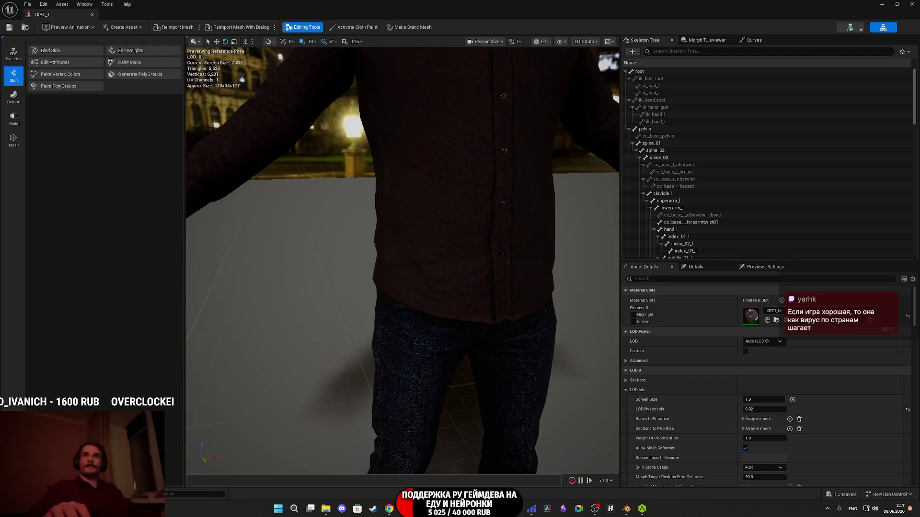
mouse_move(371, 337)
mouse_down()
mouse_move(371, 323)
mouse_move(384, 336)
mouse_move(379, 354)
mouse_up()
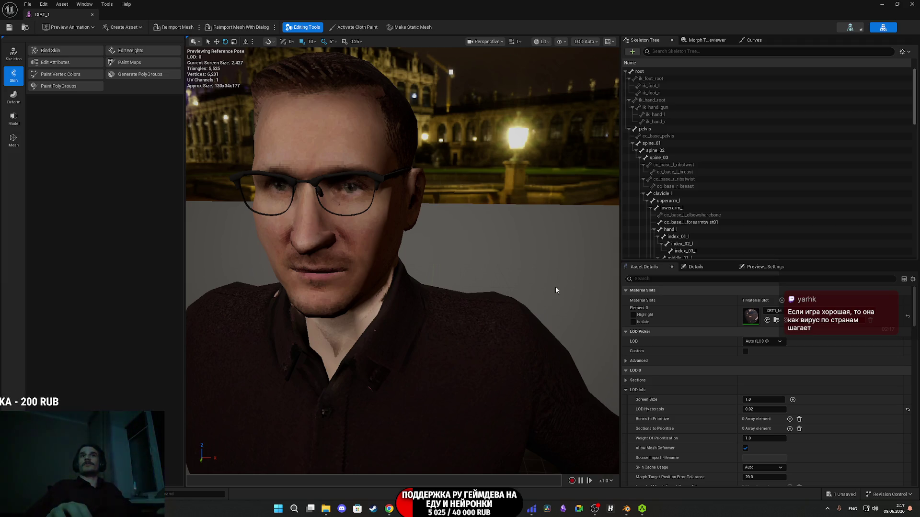
click(912, 4)
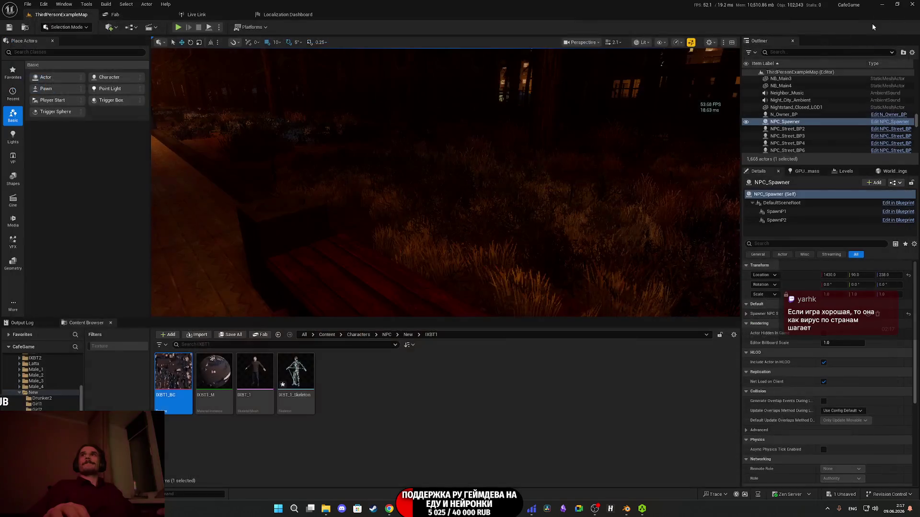
Save all assets including IXBT_1_Skeleton, then switch to the Twitch stream manager in Chrome.
click(230, 337)
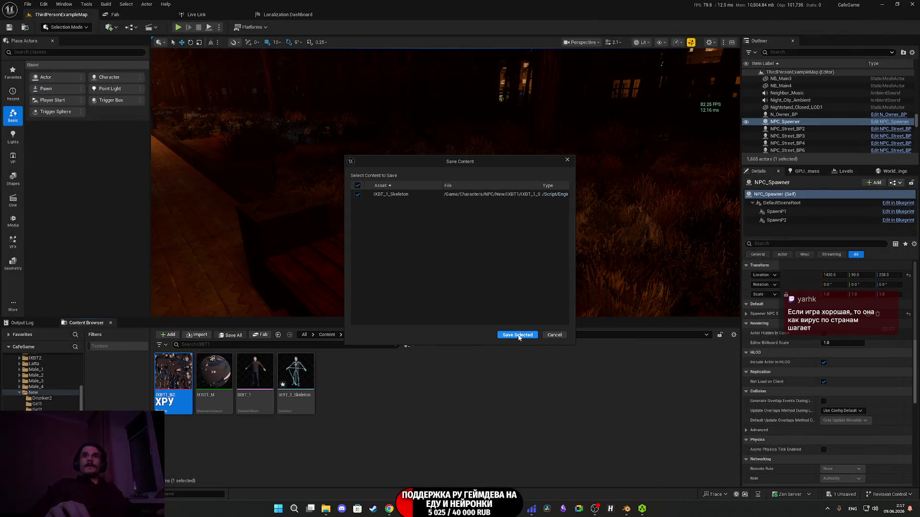
click(516, 335)
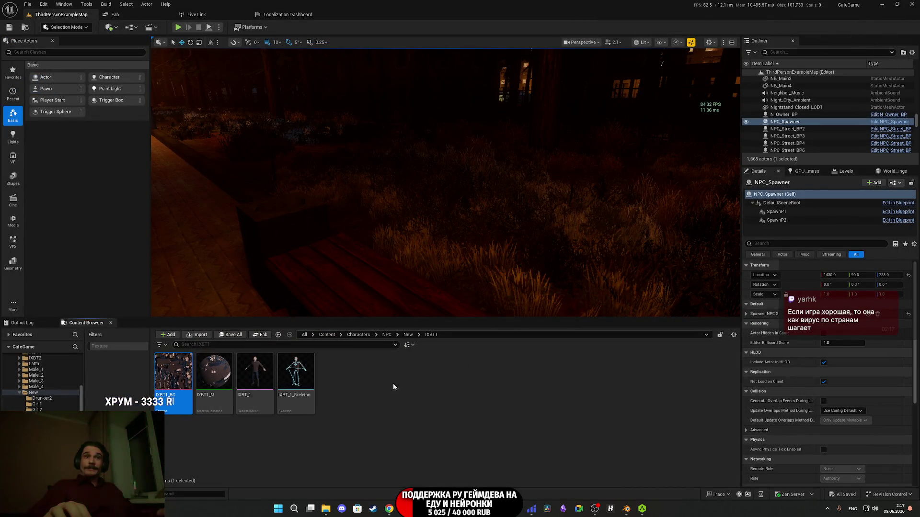
click(411, 382)
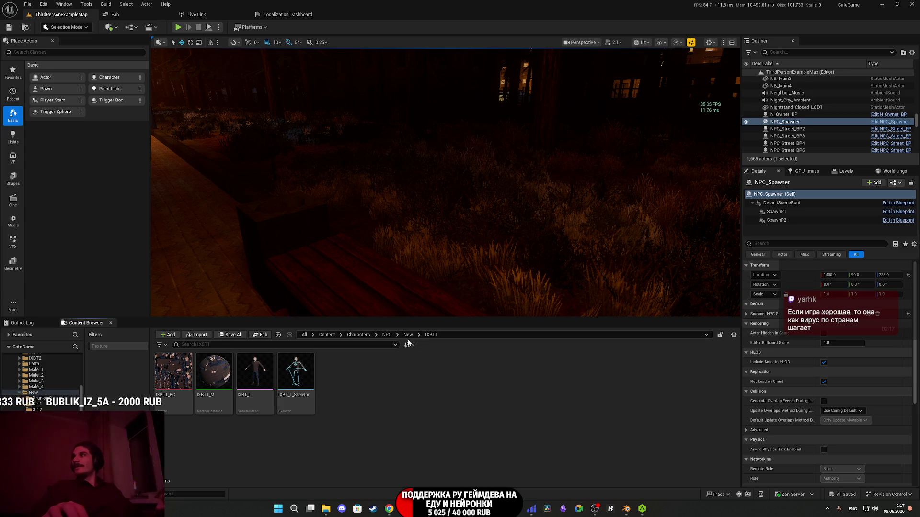
click(389, 509)
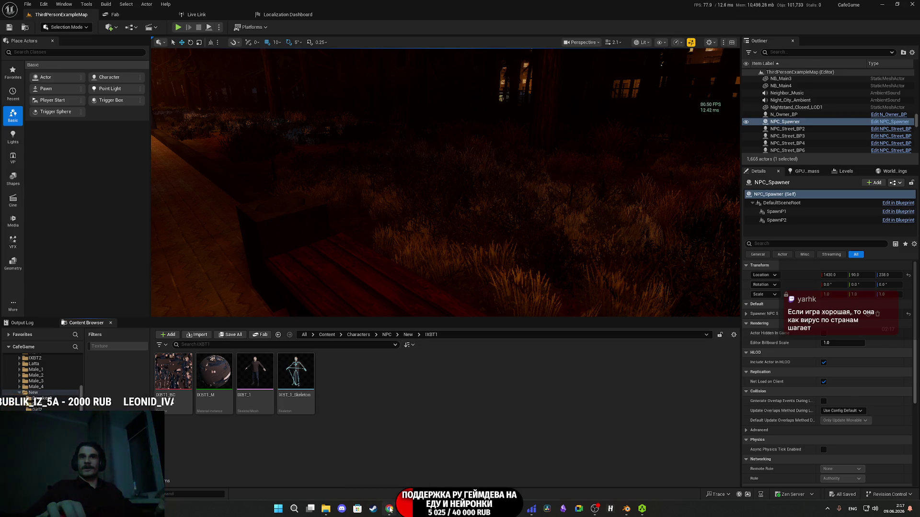
click(259, 5)
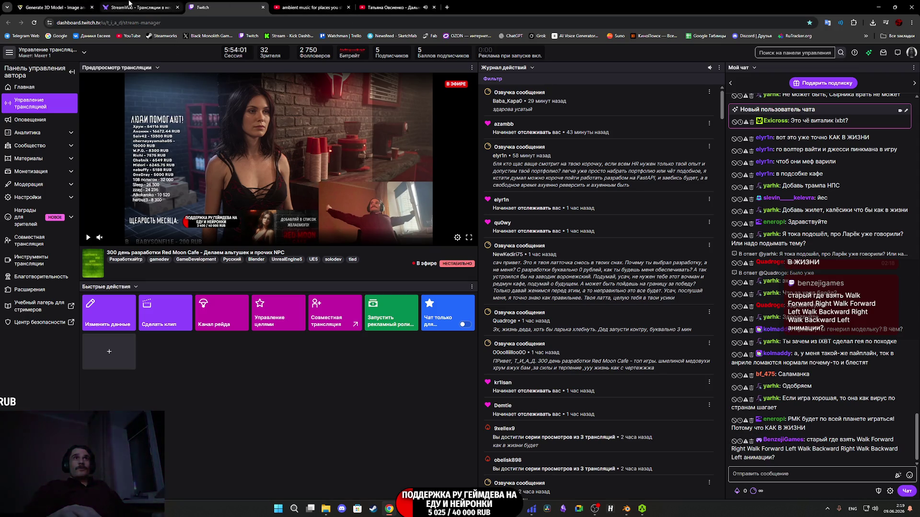
Show the Tripo 3D workspace tab, then Alt+Tab back to Unreal Editor.
click(52, 7)
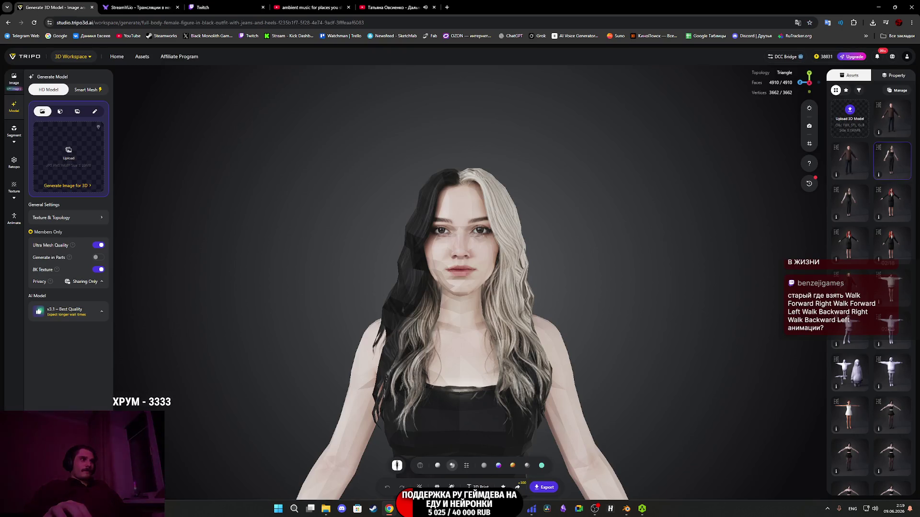
key(alt+Tab)
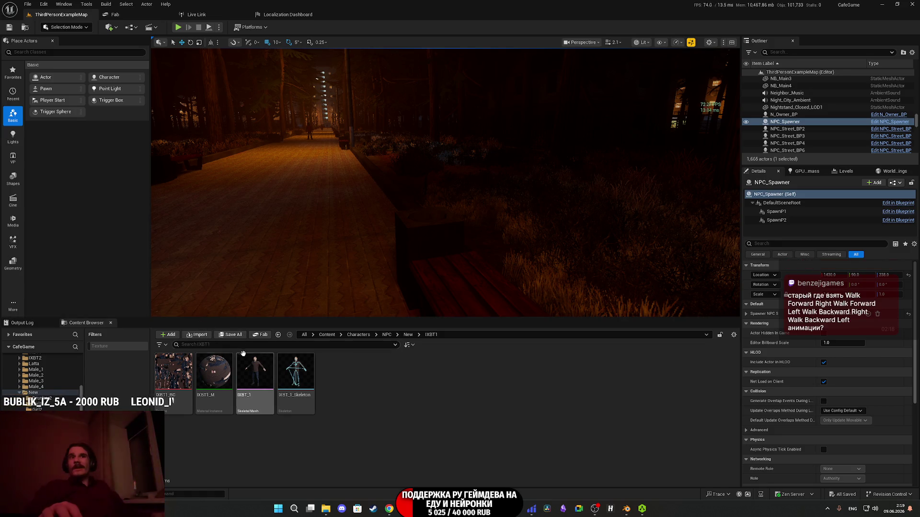
Open the Random_NPC_DT data table from Content > Custom_Variables > NPC.
click(326, 335)
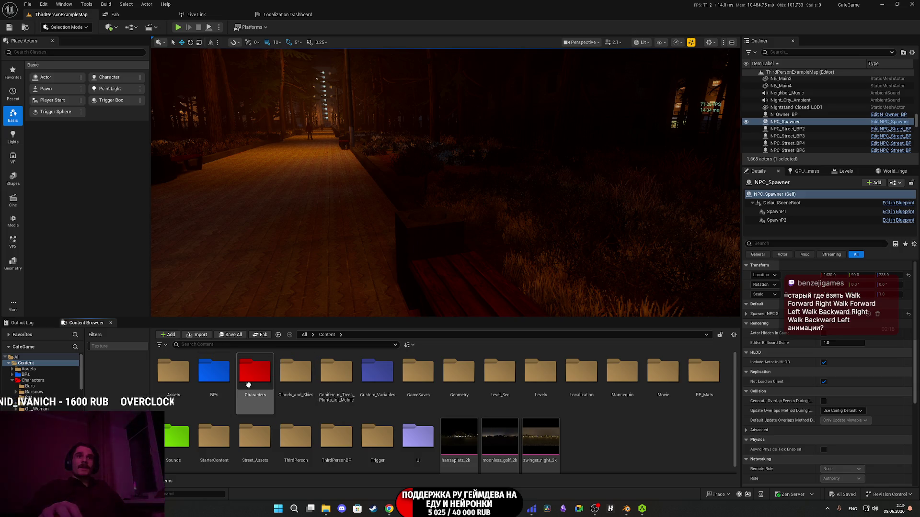
double_click(377, 373)
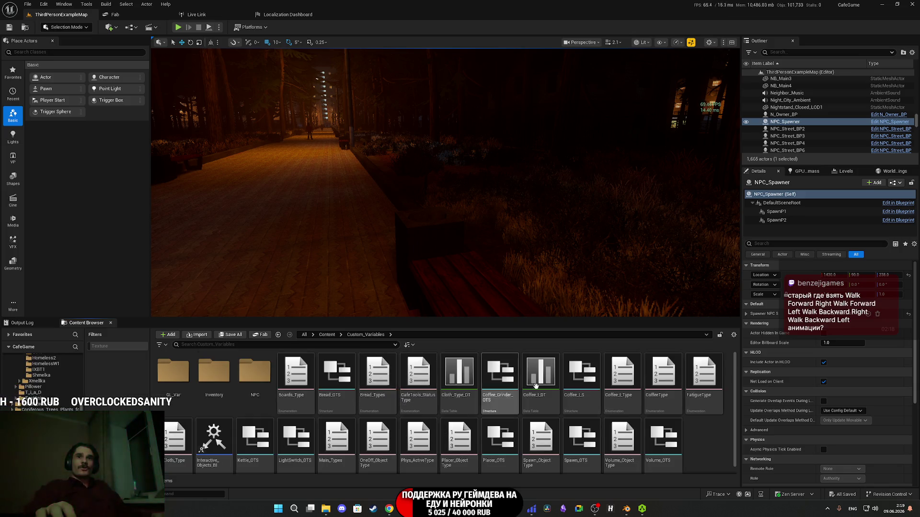
double_click(255, 371)
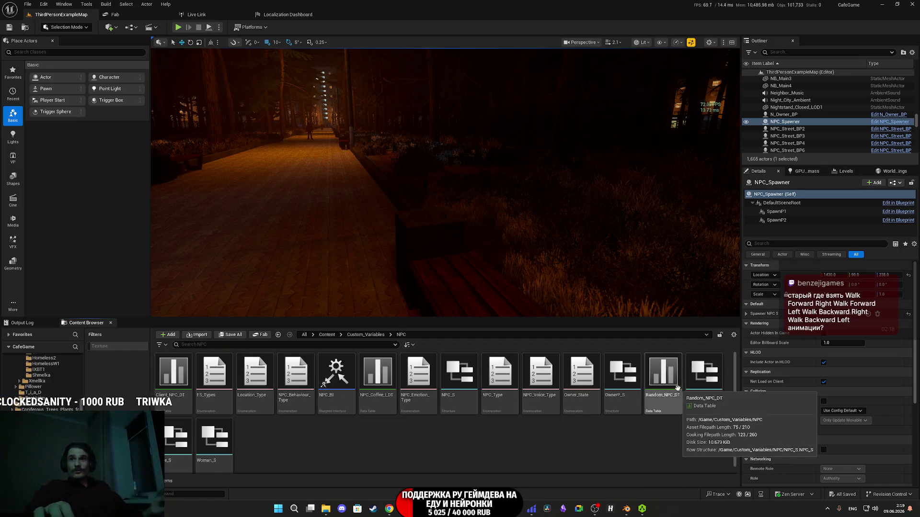
click(665, 385)
double_click(665, 385)
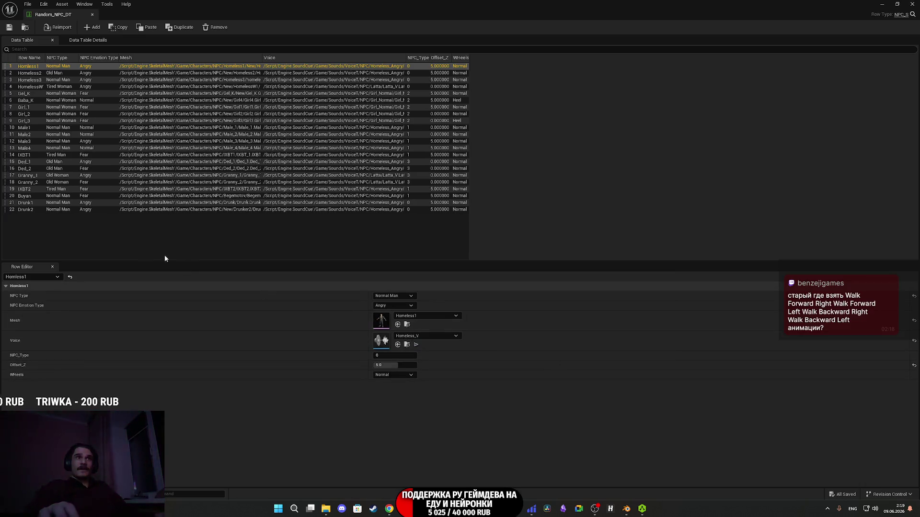
Set the IXBT1 row's Mesh to the new IXBT_1 and save the table.
click(33, 156)
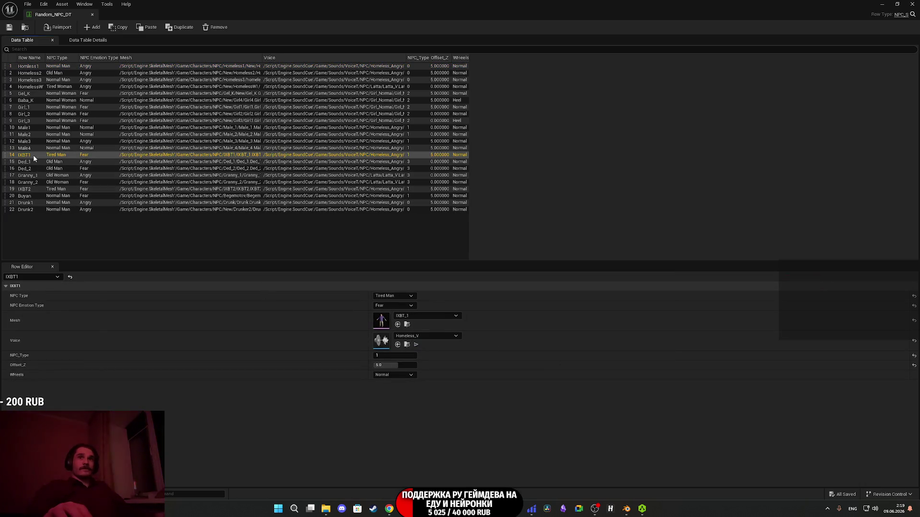
click(418, 315)
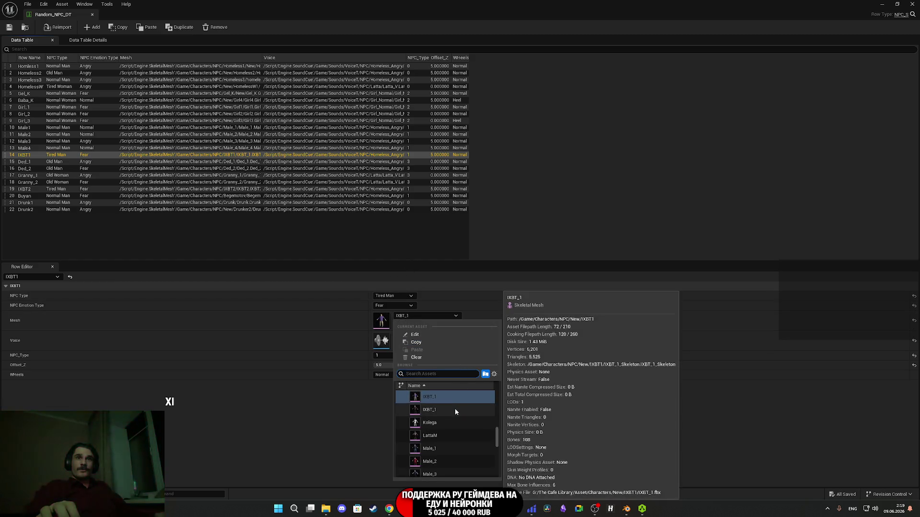
click(455, 408)
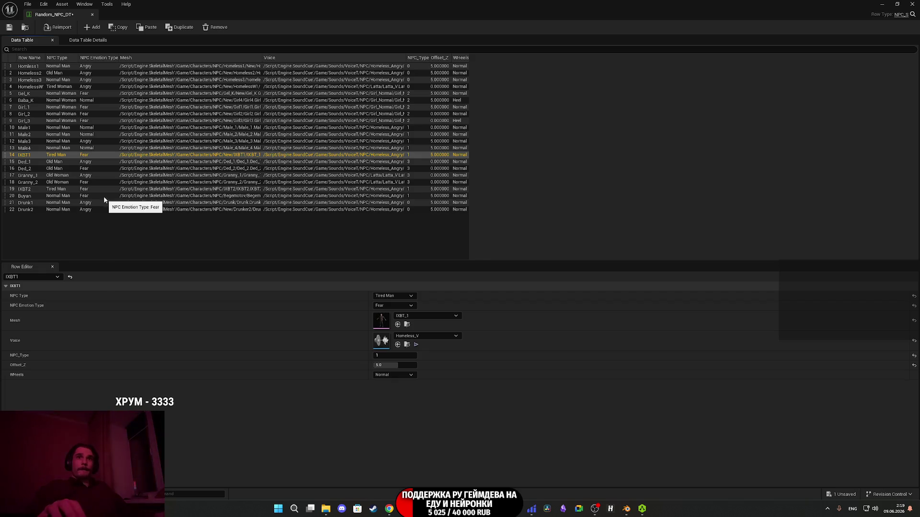
click(9, 27)
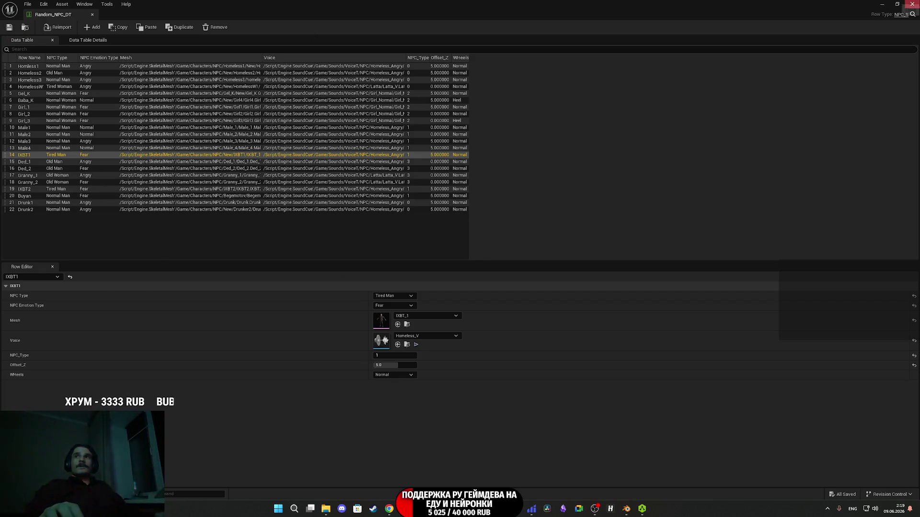
key(alt+Tab)
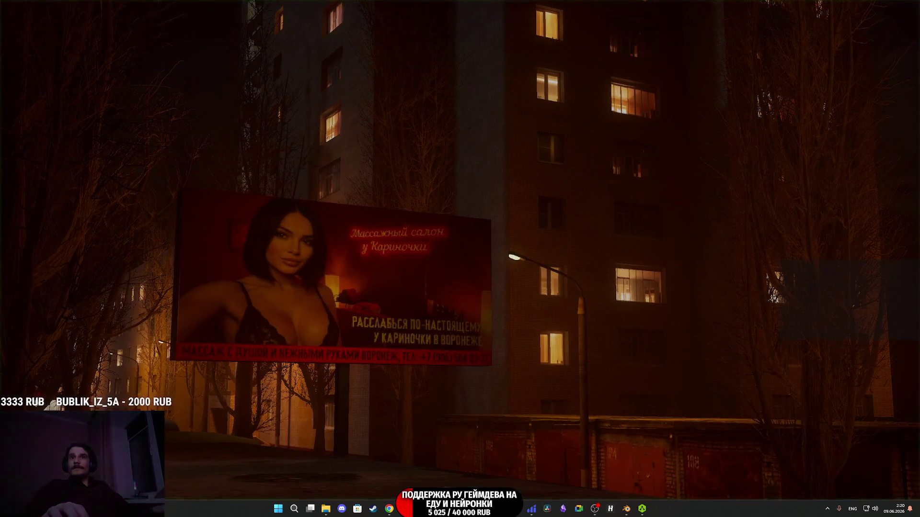
Walk the character forward out onto the Red Moon Cafe plaza.
key(w)
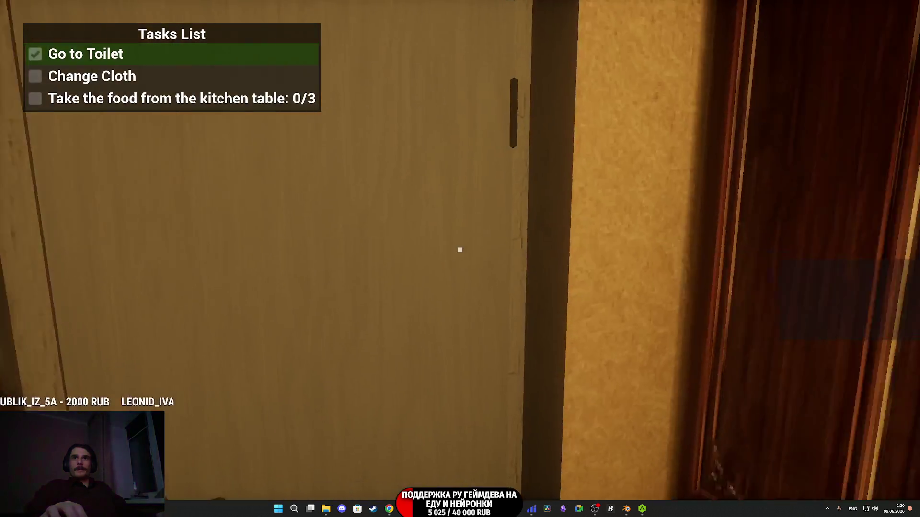
key(e)
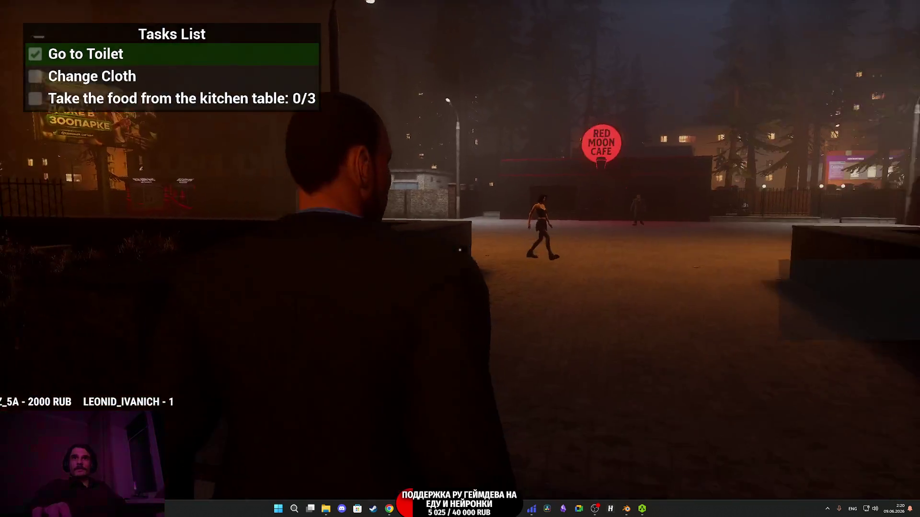
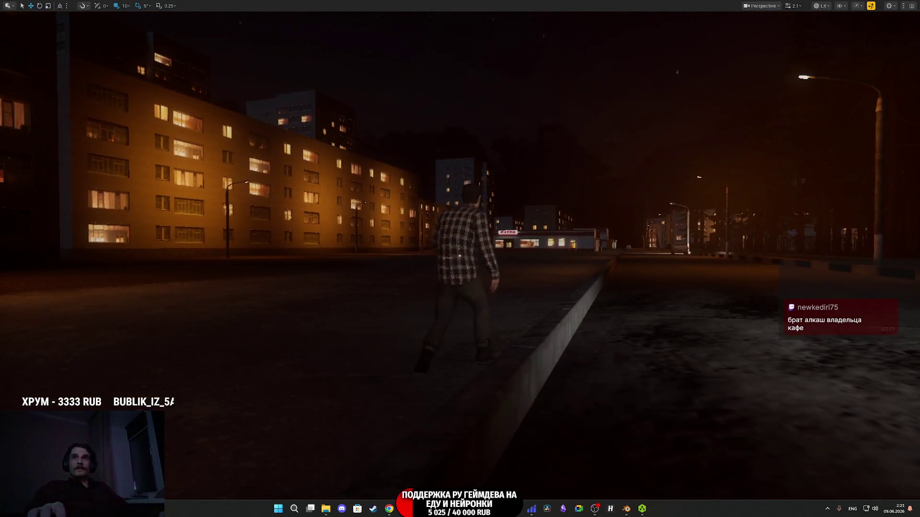
Replay the level, then detach to a free camera and fly across the map to another street.
key(Escape)
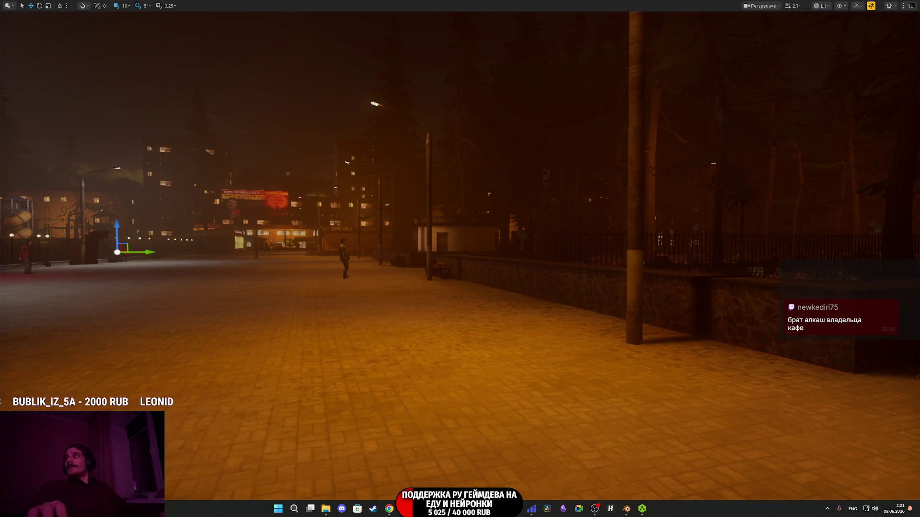
key(alt+p)
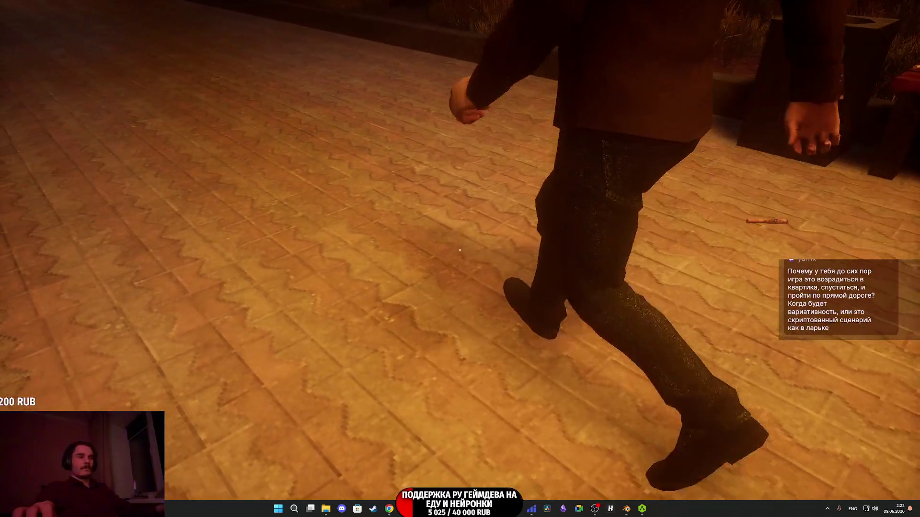
key(F8)
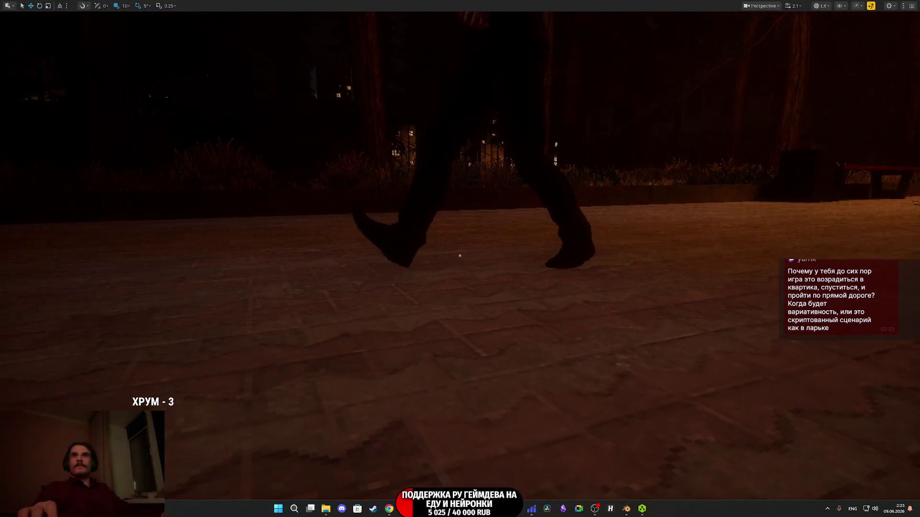
key(F8)
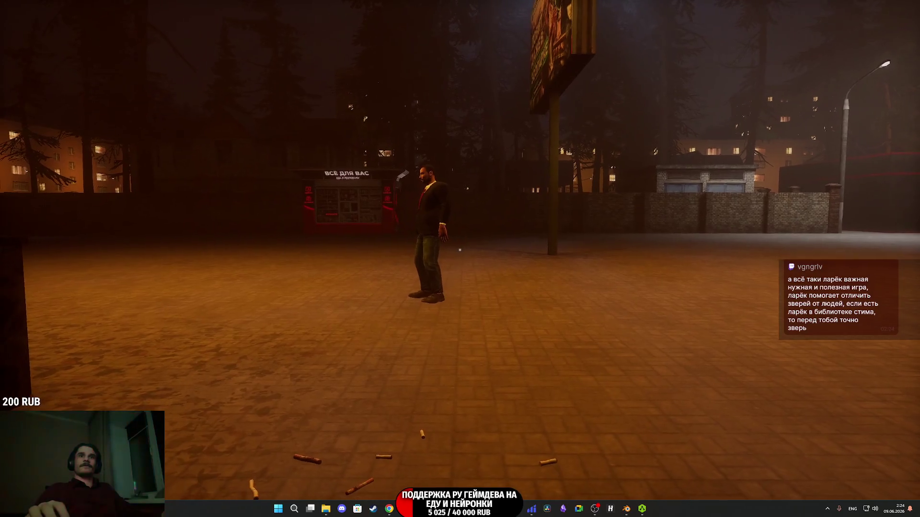
key(Escape)
key(w)
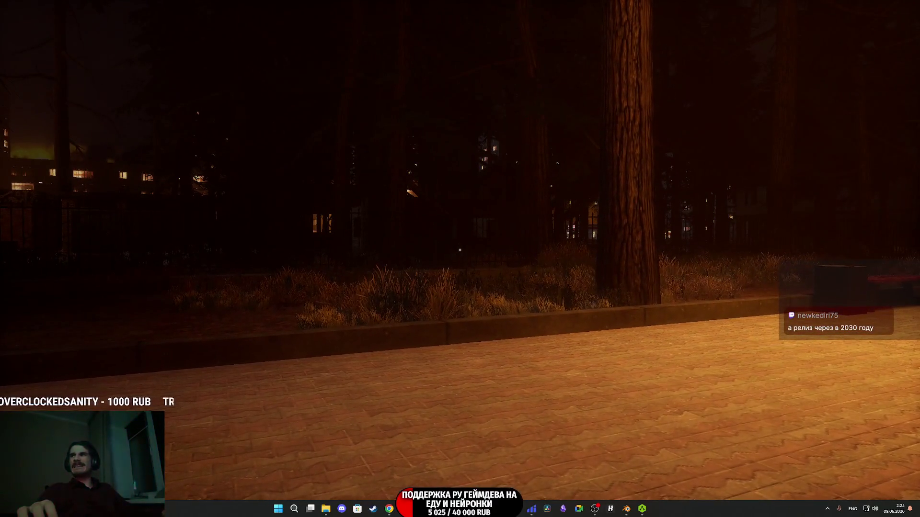
Stop the running game, restore the full editor layout, and bring up the browser.
key(Escape)
key(F11)
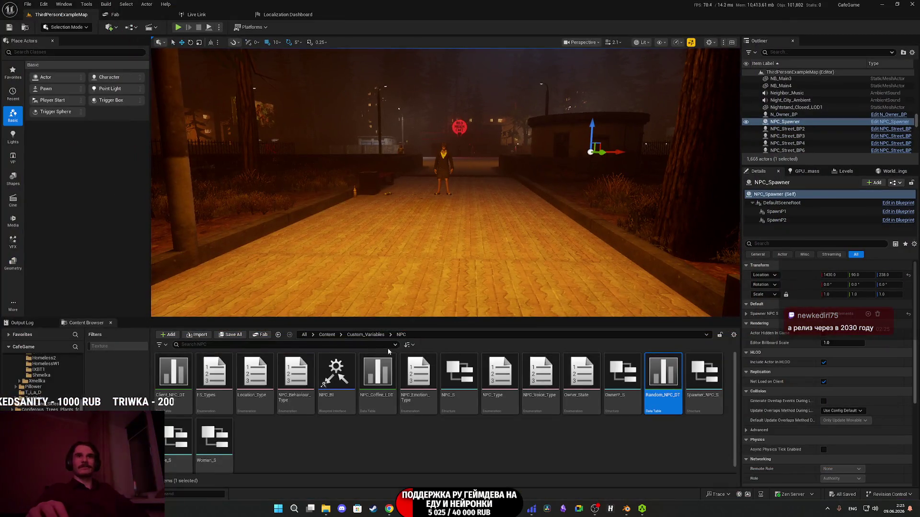
click(390, 512)
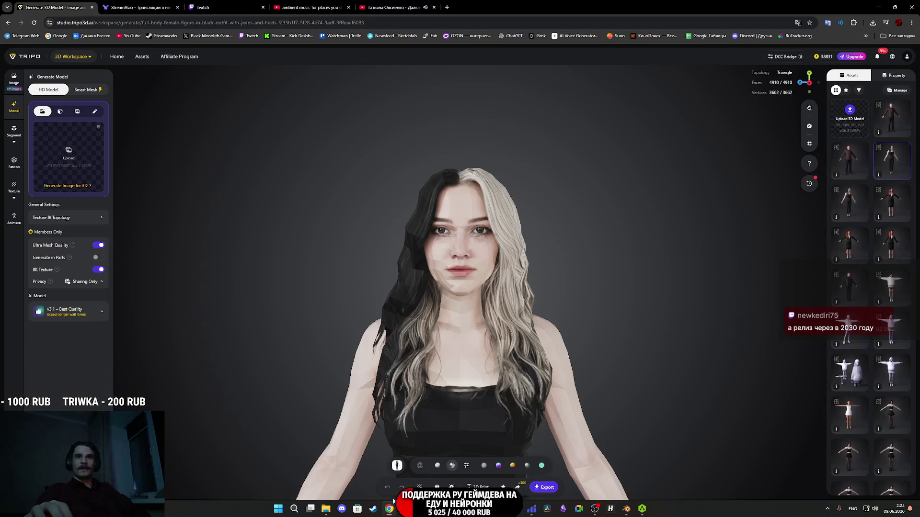
Switch the browser to the Twitch stream-manager tab.
click(216, 3)
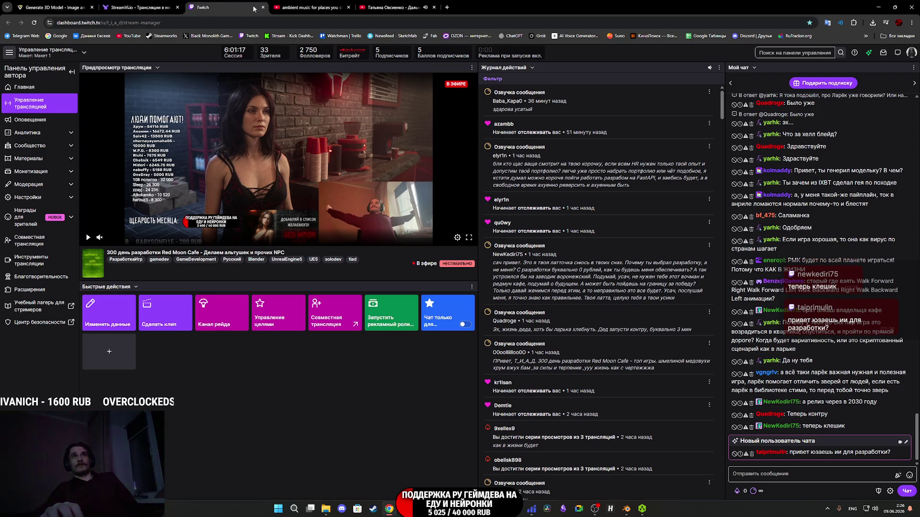
Return to the Tripo 'Generate 3D Model' tab.
click(57, 5)
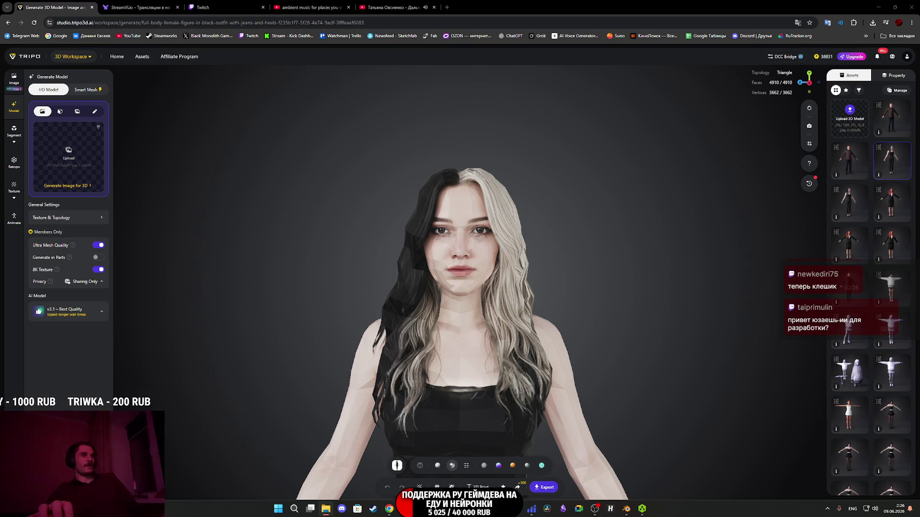
Upload the red-shirted man's reference image, generate multiple views, and choose Smart Mesh mode.
drag(79, 153, 82, 156)
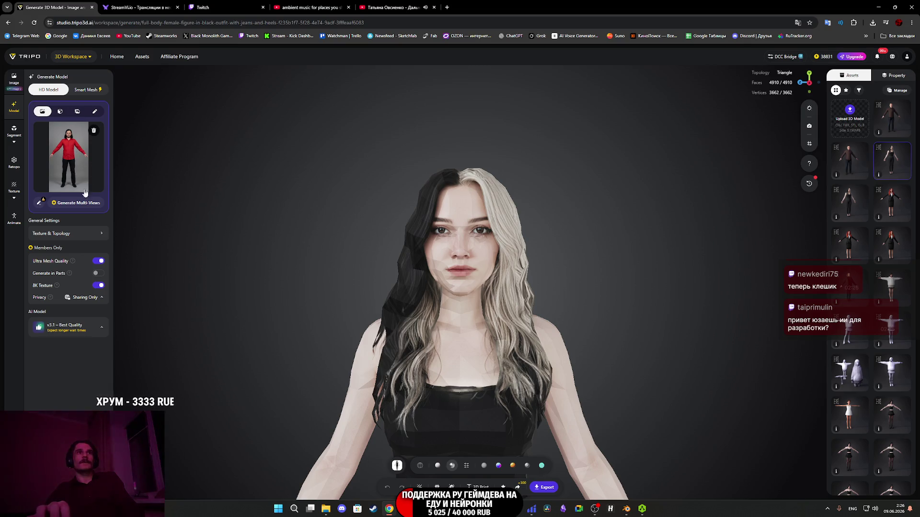
click(75, 204)
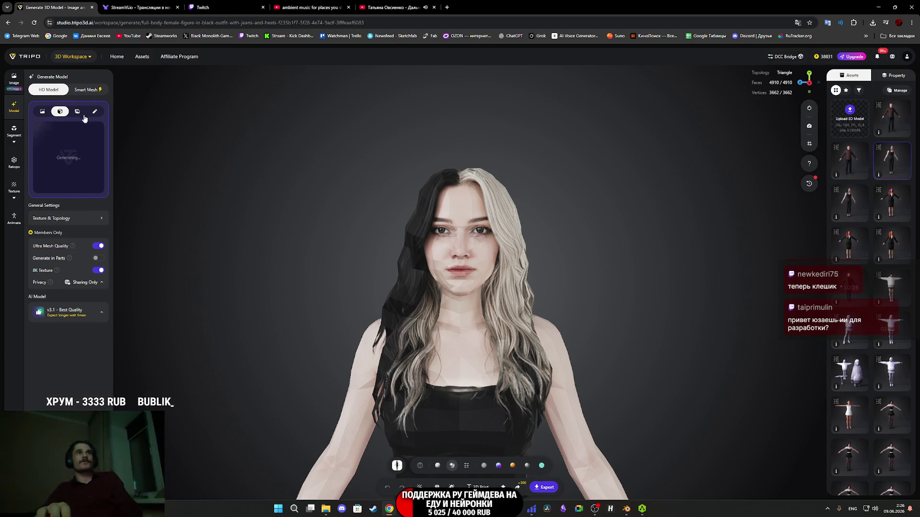
click(88, 91)
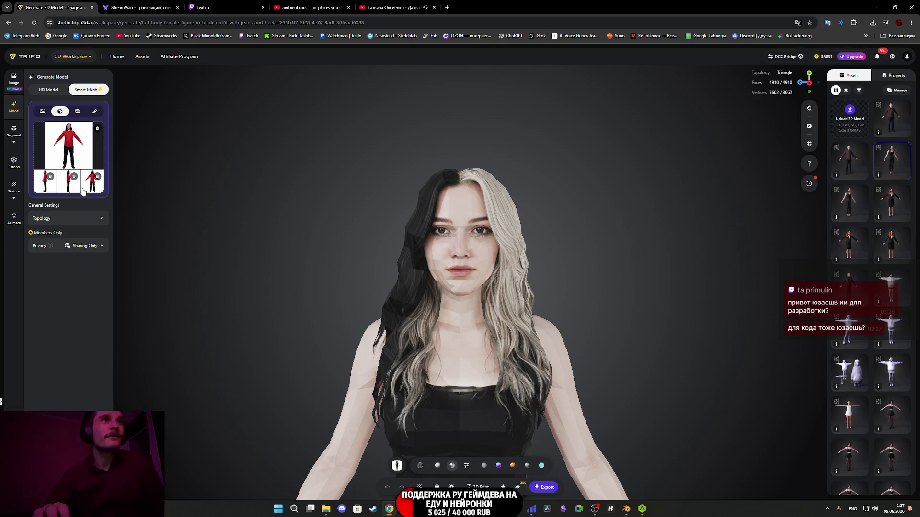
Preview the side and back reference views one by one, closing each preview.
click(64, 187)
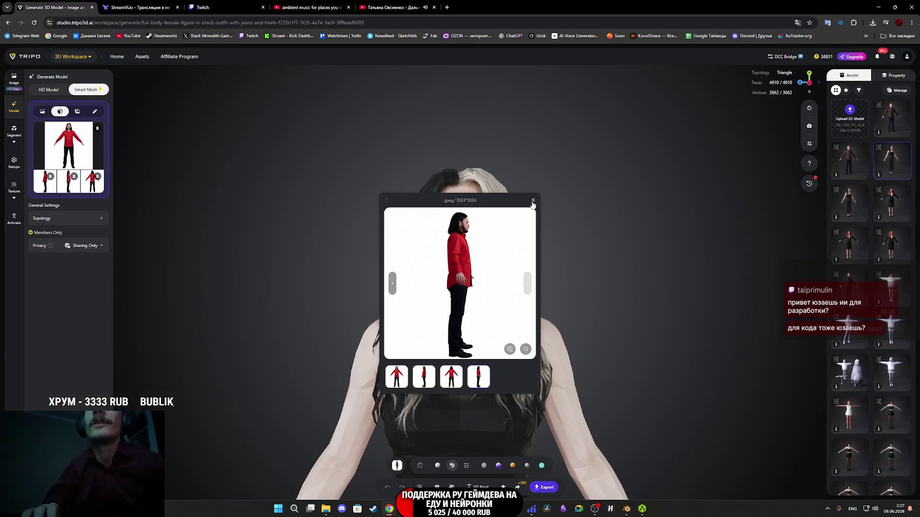
click(533, 202)
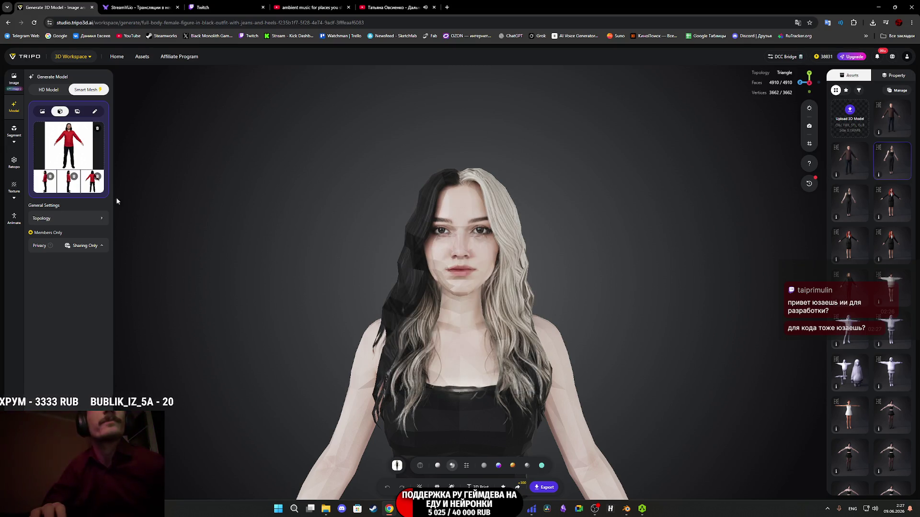
click(43, 184)
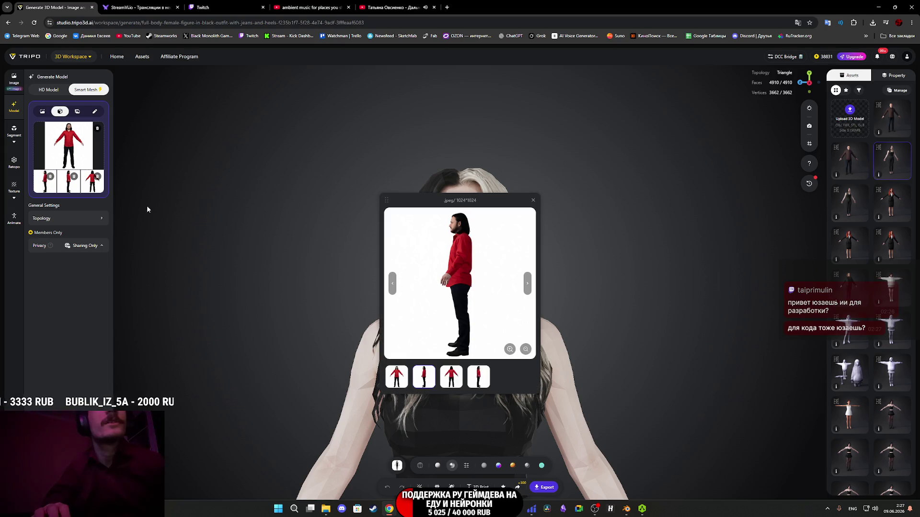
click(532, 202)
click(72, 187)
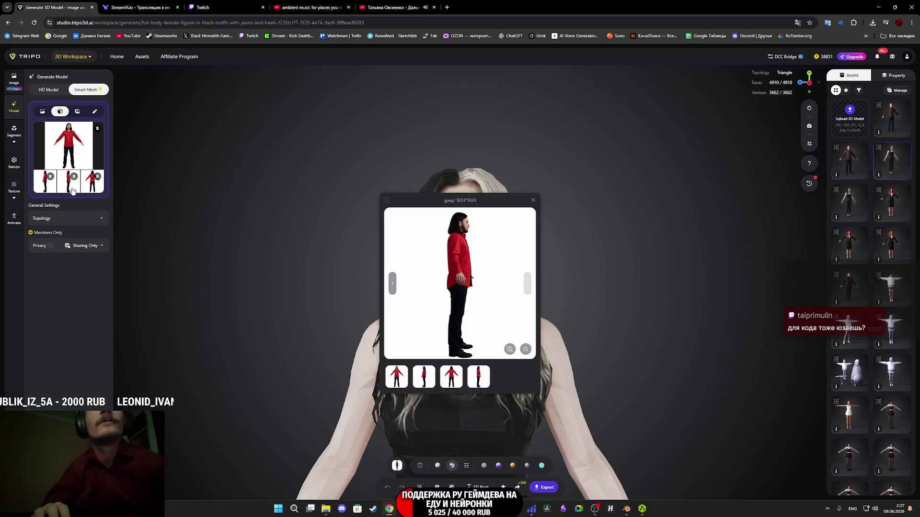
click(533, 202)
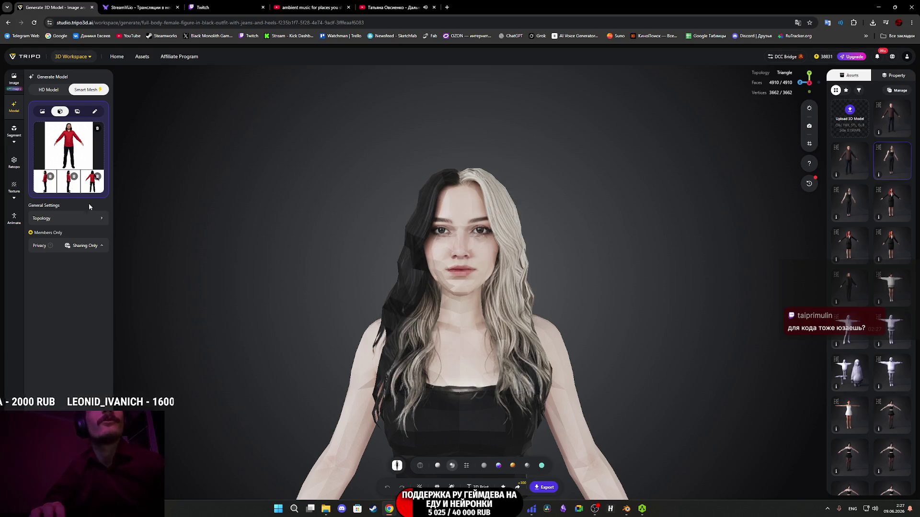
click(73, 184)
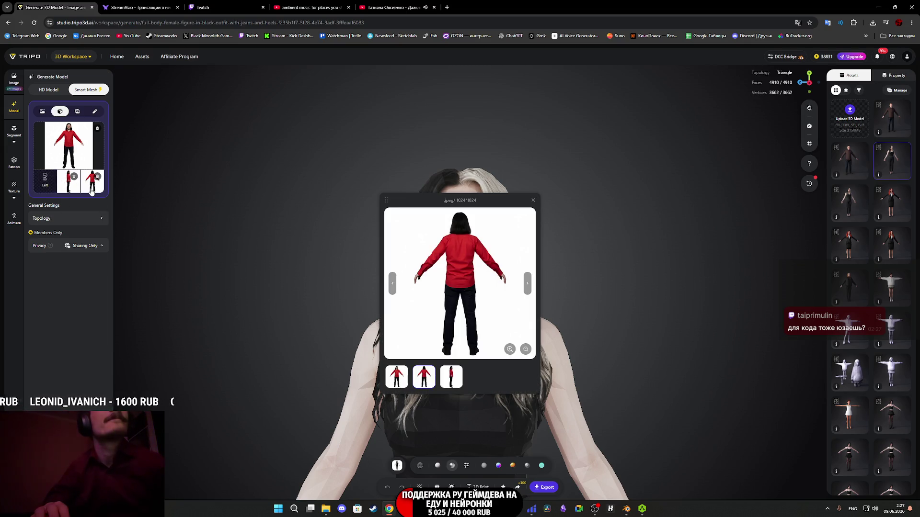
click(533, 202)
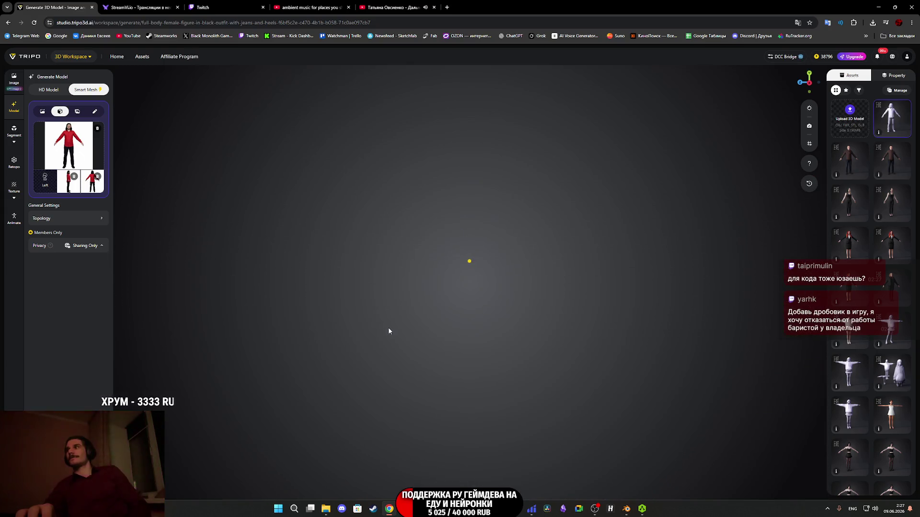
Inspect the new 5002-face grey mesh from above, glance at the stream dashboard, and return to Tripo.
mouse_move(613, 312)
mouse_down()
mouse_move(576, 320)
mouse_move(571, 301)
mouse_move(566, 278)
mouse_move(602, 269)
mouse_move(465, 288)
mouse_move(642, 286)
mouse_move(628, 271)
mouse_move(637, 283)
mouse_move(615, 271)
mouse_move(591, 275)
mouse_move(649, 277)
mouse_move(621, 283)
mouse_up()
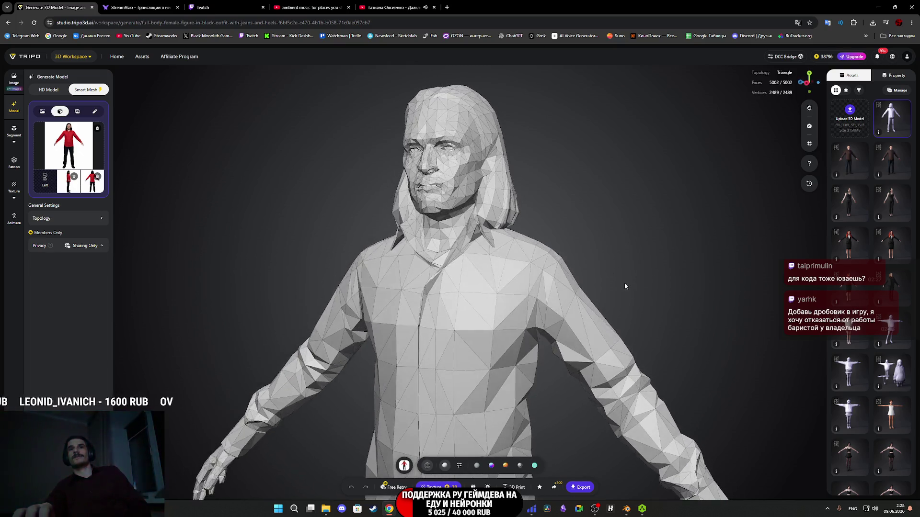
scroll(599, 327, down, 3)
scroll(589, 318, up, 5)
scroll(584, 323, down, 6)
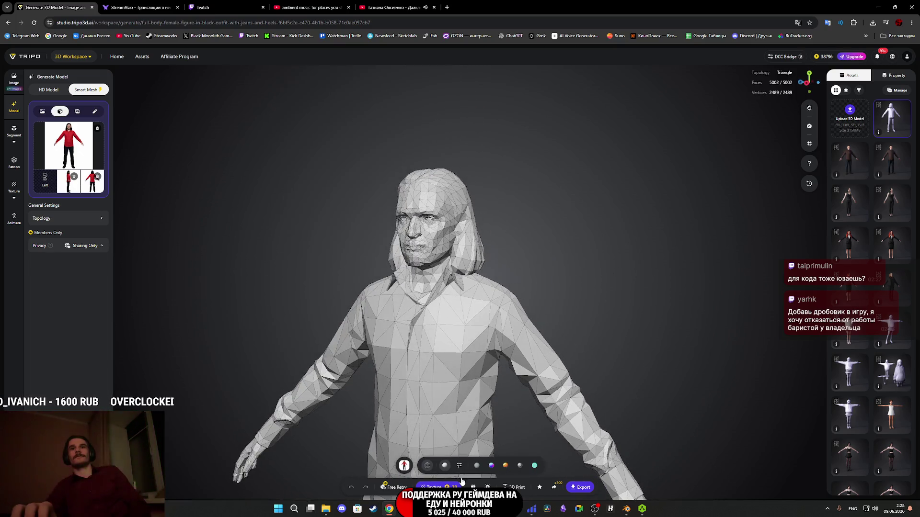
click(146, 4)
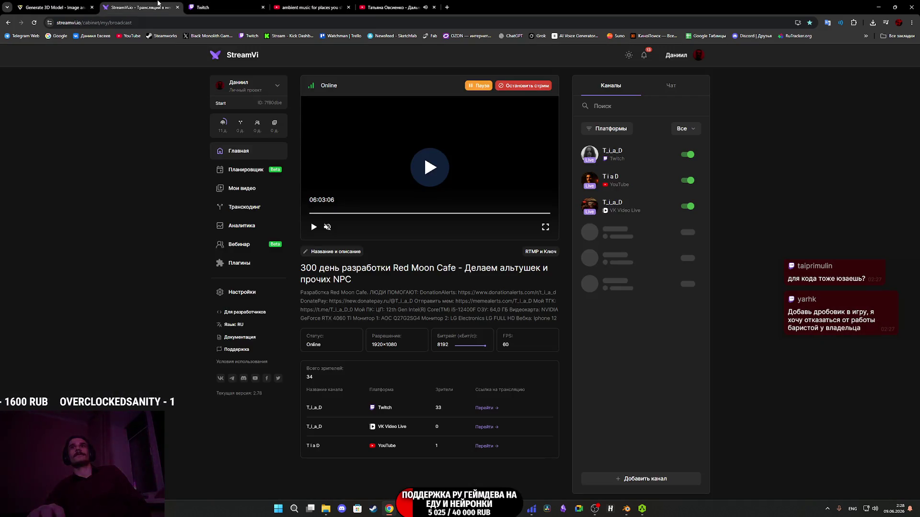
click(388, 7)
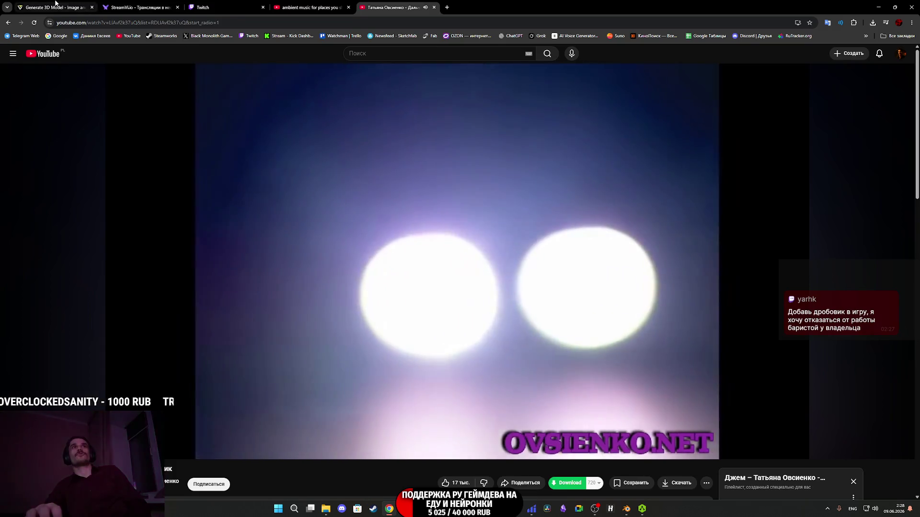
click(55, 7)
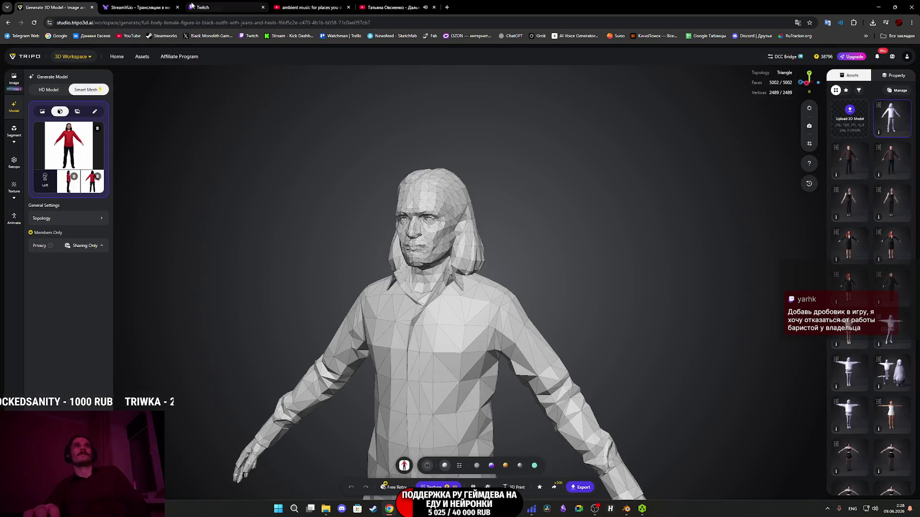
Inspect the untextured man's front and head-and-shoulders profile, then close the music video tab.
mouse_move(546, 316)
mouse_down()
mouse_move(451, 197)
mouse_move(450, 365)
mouse_move(544, 409)
mouse_up()
scroll(555, 354, up, 5)
mouse_move(565, 306)
mouse_down()
mouse_move(597, 287)
mouse_move(441, 296)
mouse_move(530, 285)
mouse_move(526, 213)
mouse_move(546, 317)
mouse_move(476, 293)
mouse_move(482, 326)
mouse_move(544, 308)
mouse_move(522, 304)
mouse_move(532, 280)
mouse_move(524, 268)
mouse_move(570, 339)
mouse_move(564, 295)
mouse_move(569, 328)
mouse_move(575, 269)
mouse_move(530, 407)
mouse_move(516, 353)
mouse_move(515, 421)
mouse_move(478, 418)
mouse_move(472, 393)
mouse_move(460, 401)
mouse_move(462, 418)
mouse_move(548, 353)
mouse_move(532, 425)
mouse_move(498, 455)
mouse_up()
scroll(530, 285, up, 3)
scroll(526, 213, down, 5)
scroll(522, 304, up, 3)
scroll(563, 385, up, 2)
scroll(471, 402, up, 3)
scroll(463, 417, down, 3)
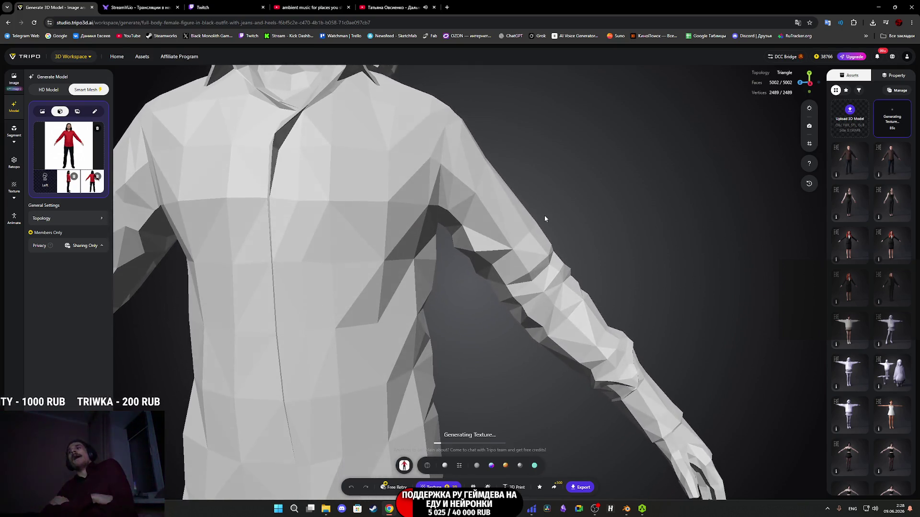
click(435, 8)
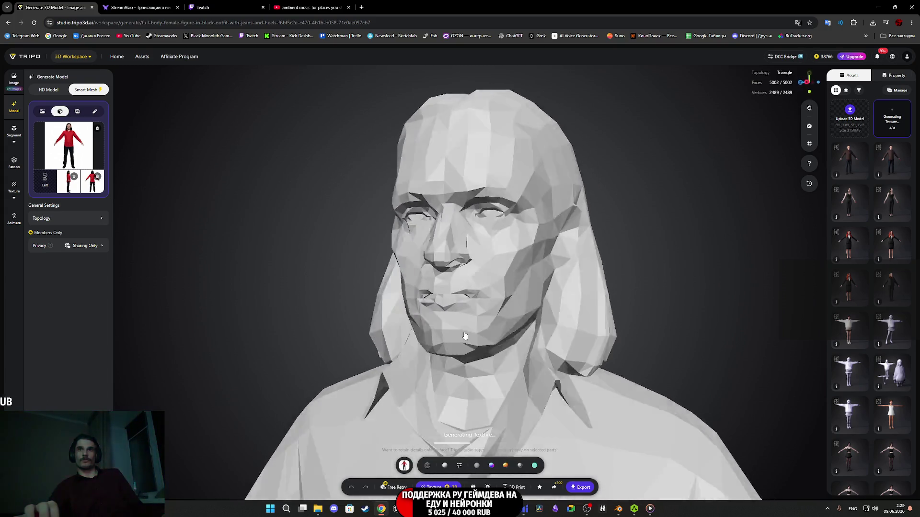
mouse_move(412, 326)
mouse_down()
mouse_move(544, 289)
mouse_move(466, 347)
mouse_move(488, 287)
mouse_move(607, 286)
mouse_up()
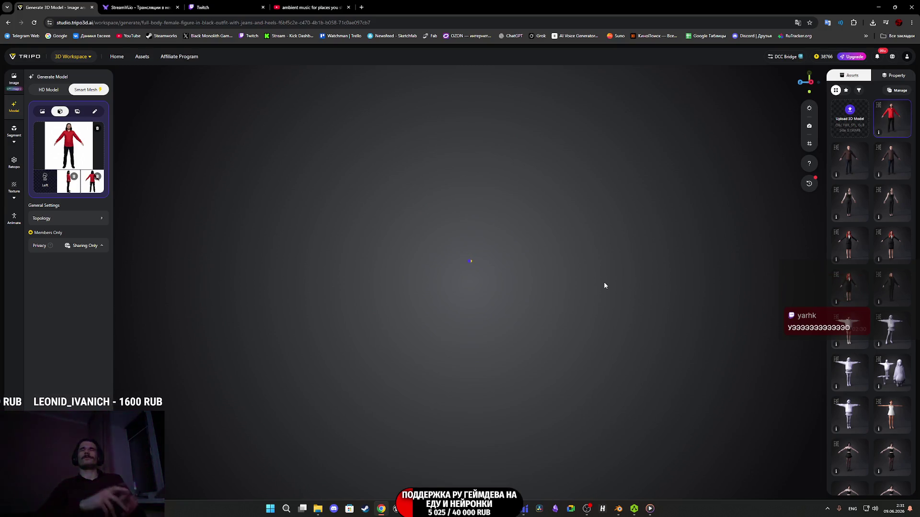
Turn the textured man to a three-quarter view and zoom out.
mouse_move(509, 305)
mouse_down()
mouse_move(465, 311)
mouse_move(440, 297)
mouse_move(492, 288)
mouse_move(514, 308)
mouse_move(455, 305)
mouse_move(530, 335)
mouse_move(569, 233)
mouse_move(628, 231)
mouse_move(534, 308)
mouse_up()
scroll(439, 292, down, 5)
Switch the textured man to Smooth shading and bring his legs and shoes into view.
click(466, 468)
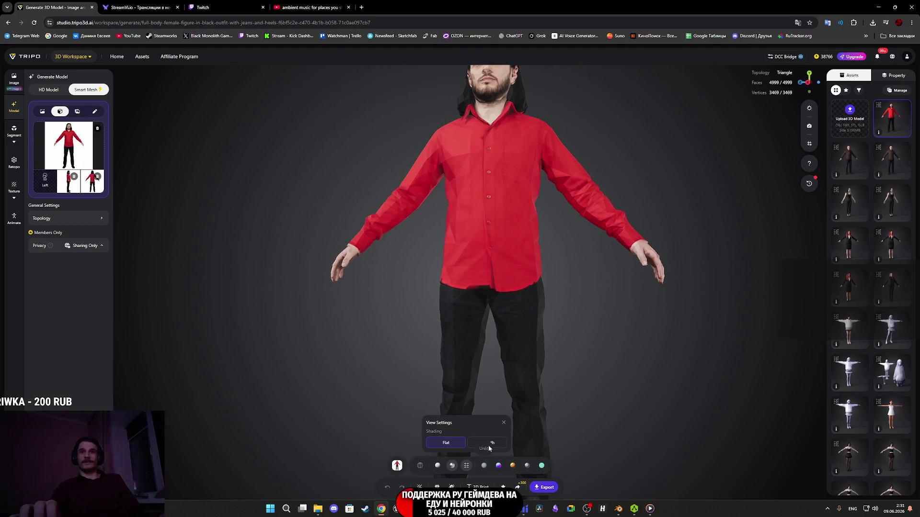
click(487, 443)
mouse_move(570, 332)
mouse_down()
mouse_move(576, 311)
mouse_move(557, 220)
mouse_move(510, 272)
mouse_move(453, 249)
mouse_move(470, 236)
mouse_move(561, 221)
mouse_move(518, 387)
mouse_move(532, 290)
mouse_move(563, 270)
mouse_move(551, 339)
mouse_move(536, 334)
mouse_move(525, 405)
mouse_move(551, 288)
mouse_move(548, 207)
mouse_move(554, 232)
mouse_move(663, 234)
mouse_move(749, 219)
mouse_move(734, 221)
mouse_move(757, 227)
mouse_move(570, 342)
mouse_move(592, 356)
mouse_move(417, 335)
mouse_move(479, 288)
mouse_move(474, 254)
mouse_move(508, 249)
mouse_move(472, 230)
mouse_move(468, 207)
mouse_move(416, 257)
mouse_move(402, 221)
mouse_move(365, 191)
mouse_move(392, 214)
mouse_move(369, 209)
mouse_move(394, 261)
mouse_move(292, 227)
mouse_move(246, 223)
mouse_move(220, 179)
mouse_move(324, 199)
mouse_move(427, 240)
mouse_move(370, 267)
mouse_move(576, 203)
mouse_move(639, 191)
mouse_move(671, 196)
mouse_move(487, 212)
mouse_up()
scroll(468, 252, up, 3)
Zoom in on the smooth-shaded face and shift the view to show more of the hair.
scroll(563, 259, down, 2)
scroll(482, 338, up, 5)
scroll(532, 218, down, 3)
scroll(491, 273, up, 3)
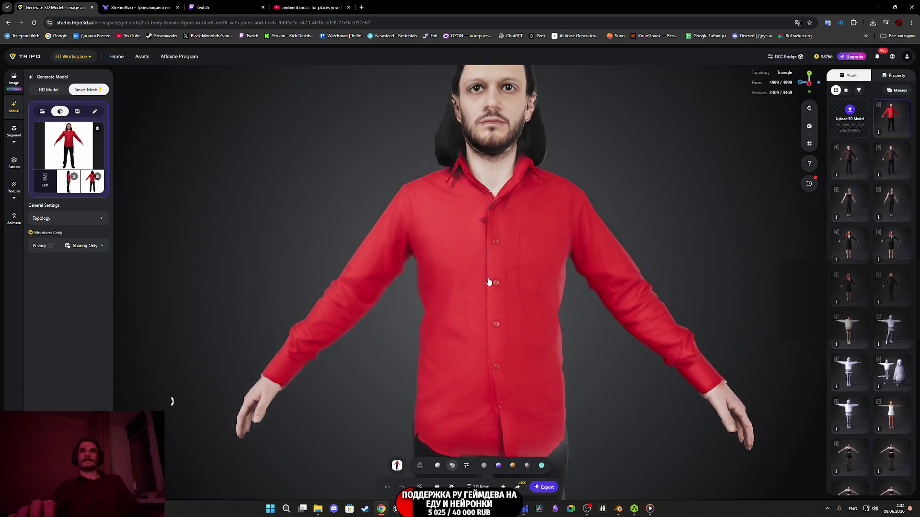
scroll(469, 325, up, 5)
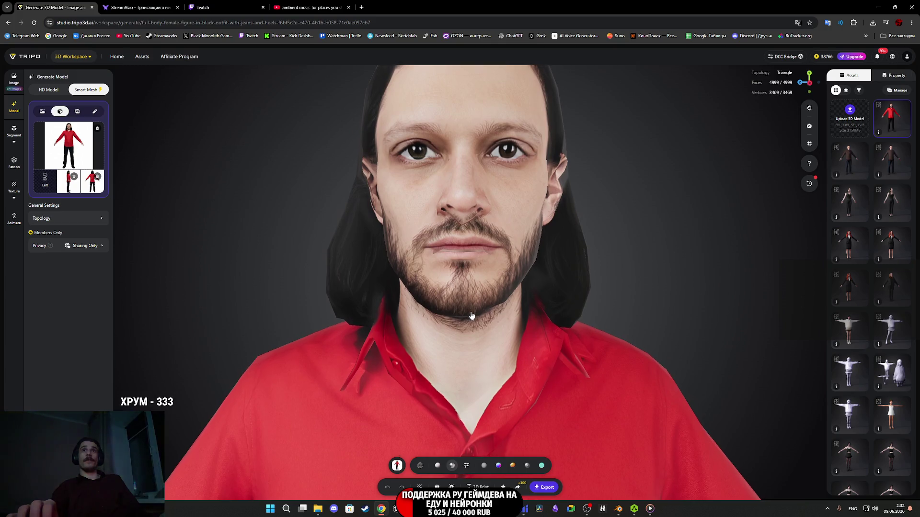
drag(471, 314, 468, 330)
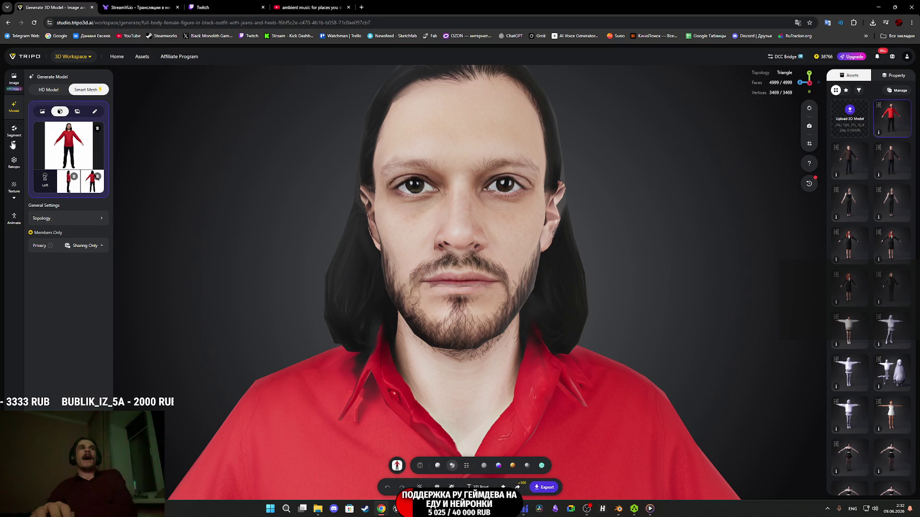
click(18, 192)
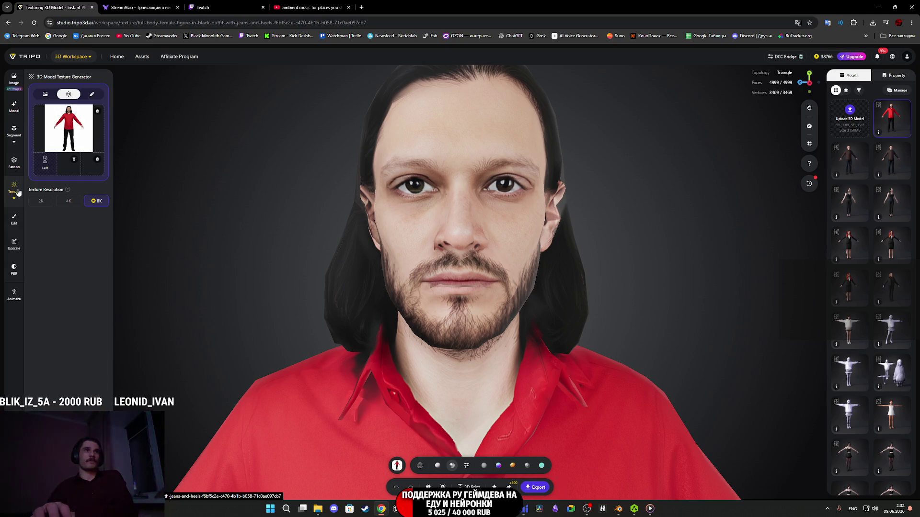
Run the 8K (8192×8192) texture upscale from the Upscale options.
click(15, 246)
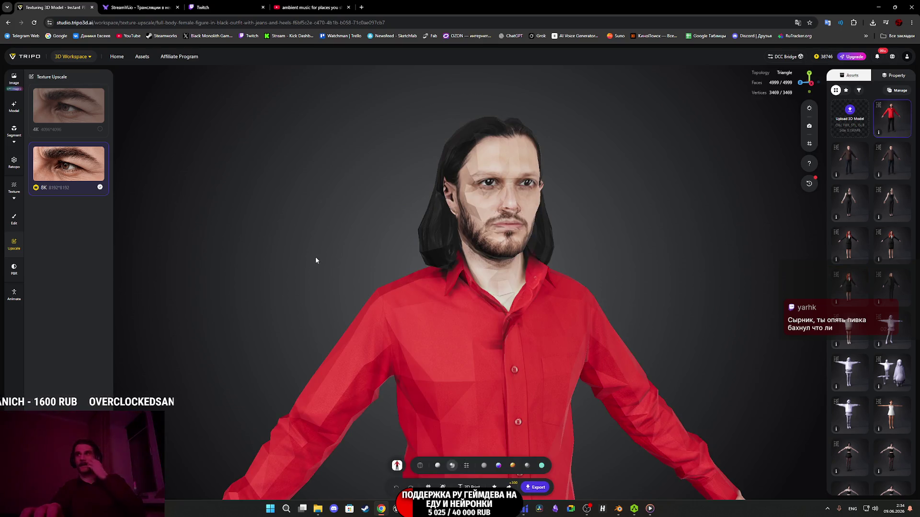
scroll(562, 290, up, 5)
Zoom in on the 8K-textured face, apply Smooth shading, and view a side profile.
drag(551, 307, 487, 371)
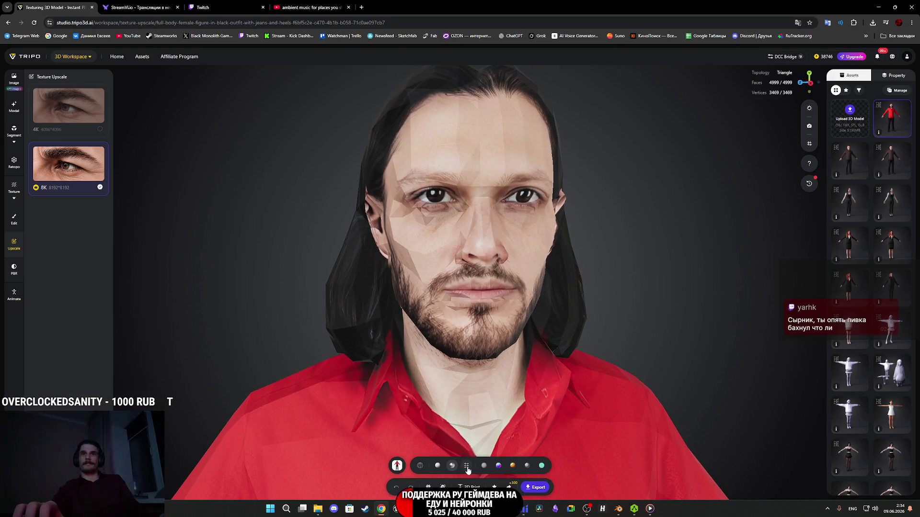
click(466, 466)
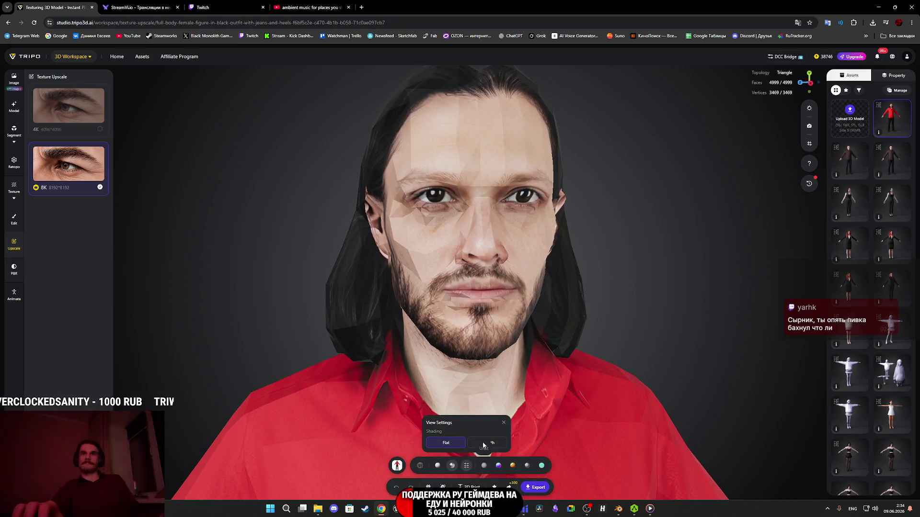
click(495, 446)
scroll(613, 330, down, 3)
mouse_move(613, 329)
mouse_down()
mouse_move(555, 332)
mouse_move(537, 350)
mouse_move(575, 201)
mouse_move(585, 308)
mouse_move(605, 288)
mouse_move(597, 328)
mouse_move(512, 329)
mouse_move(581, 322)
mouse_move(610, 308)
mouse_move(623, 312)
mouse_move(622, 324)
mouse_move(661, 331)
mouse_move(700, 320)
mouse_move(514, 332)
mouse_move(583, 312)
mouse_move(602, 318)
mouse_move(599, 329)
mouse_move(527, 329)
mouse_move(554, 328)
mouse_move(584, 306)
mouse_move(620, 320)
mouse_move(530, 306)
mouse_move(421, 308)
mouse_move(510, 325)
mouse_up()
scroll(597, 328, up, 3)
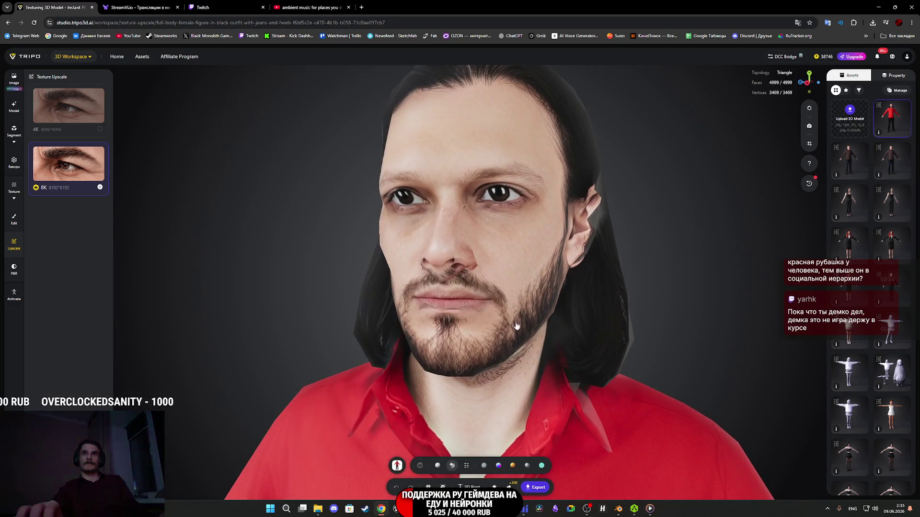
Export the model as FBX and save it as person+3d+model.zip in Downloads.
click(537, 488)
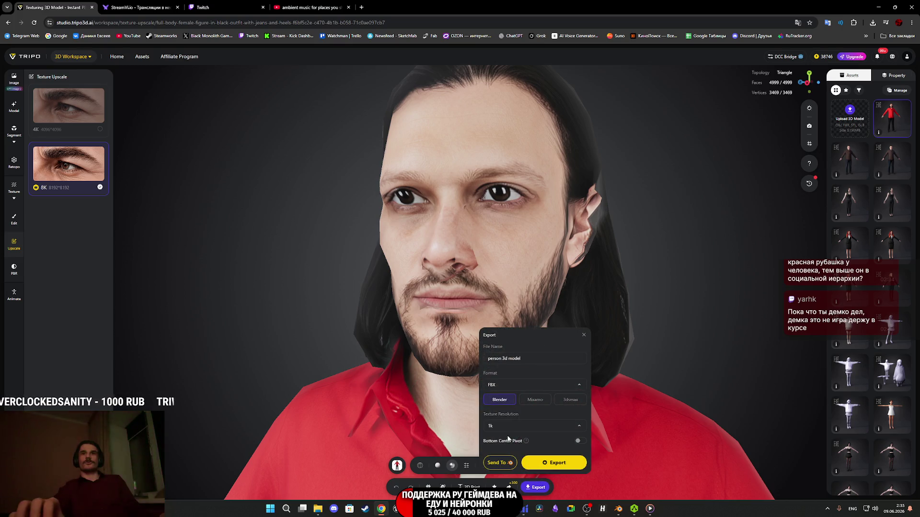
click(556, 465)
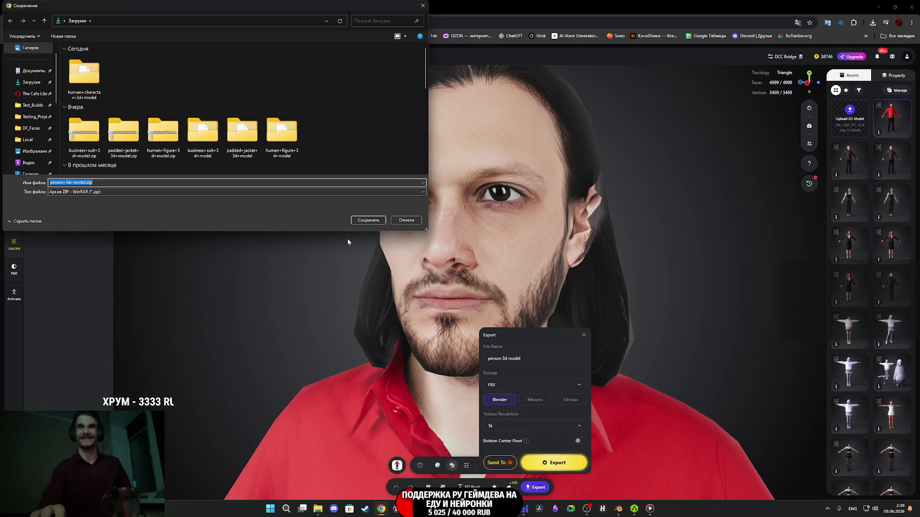
key(Return)
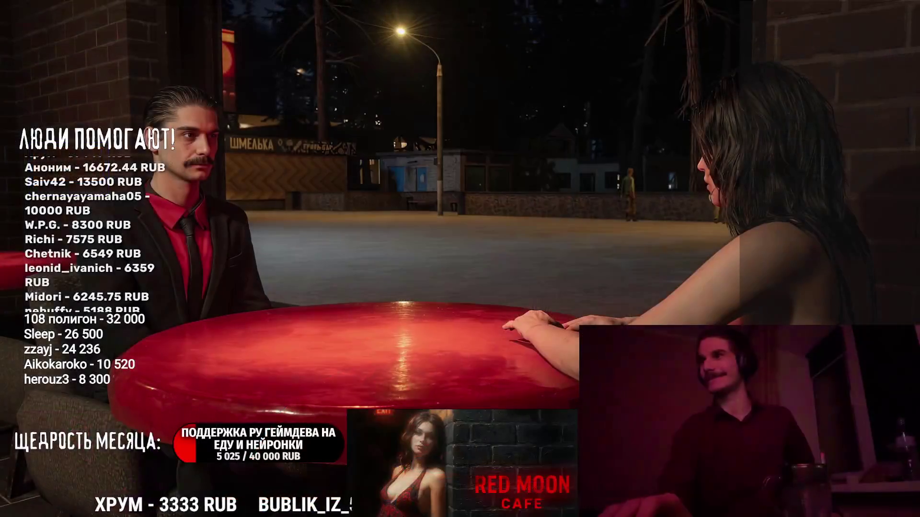